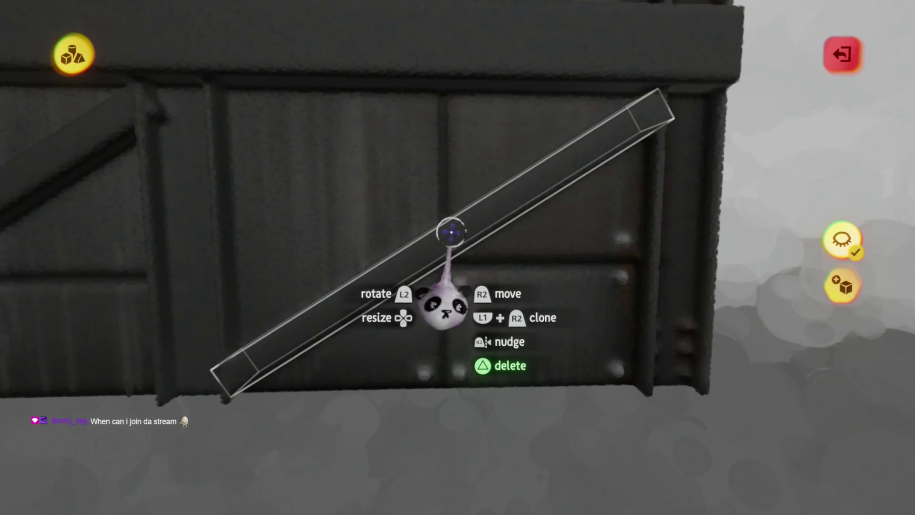
Move the diagonal beam along the bridge panel and set grid snapping to 1/4
mouse_move(452, 239)
left_mouse_down()
mouse_move(453, 260)
mouse_move(446, 247)
left_mouse_up()
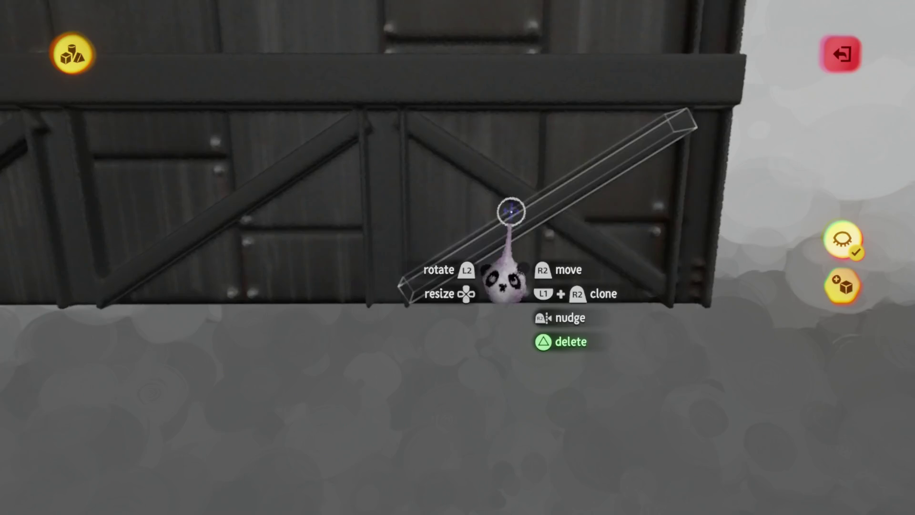
mouse_move(490, 129)
left_mouse_down()
mouse_move(476, 188)
mouse_move(435, 186)
mouse_move(523, 318)
left_mouse_up()
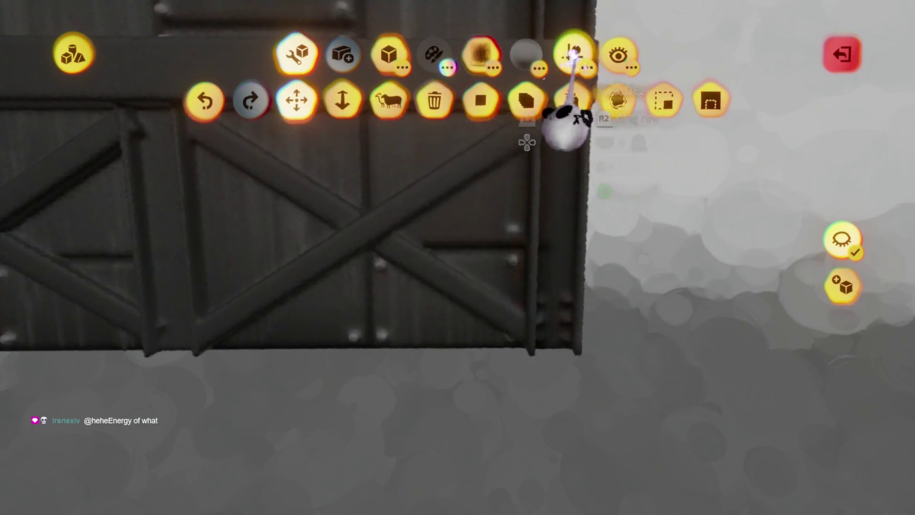
left_click(573, 53)
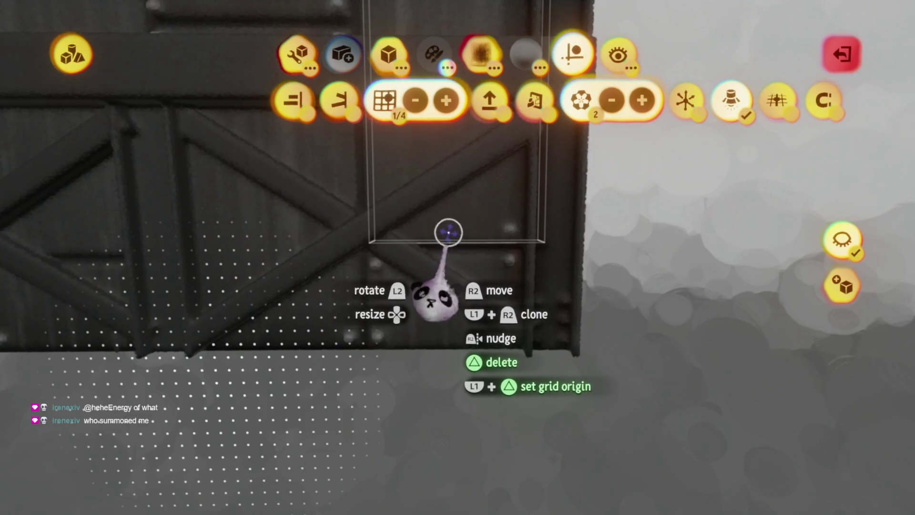
scroll(469, 265, "up", 3)
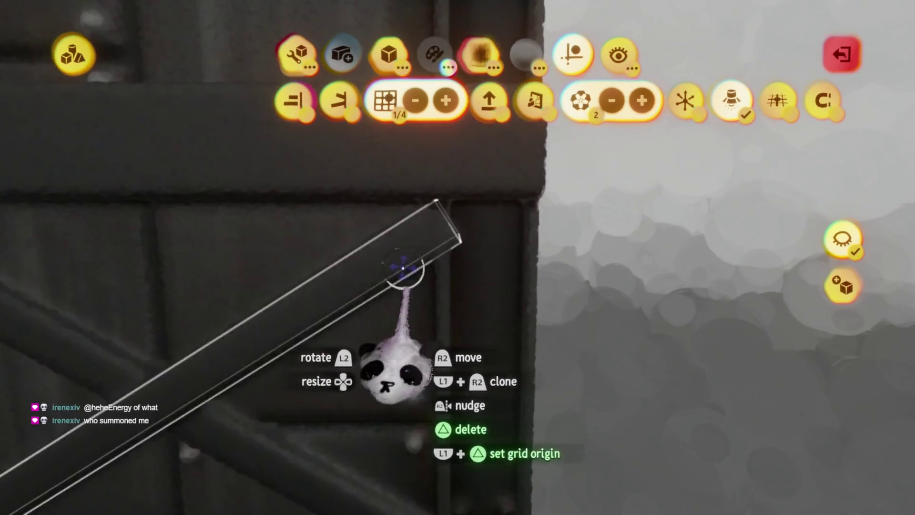
Check the shade picker and resize the box stamp in sculpt mode
key("c")
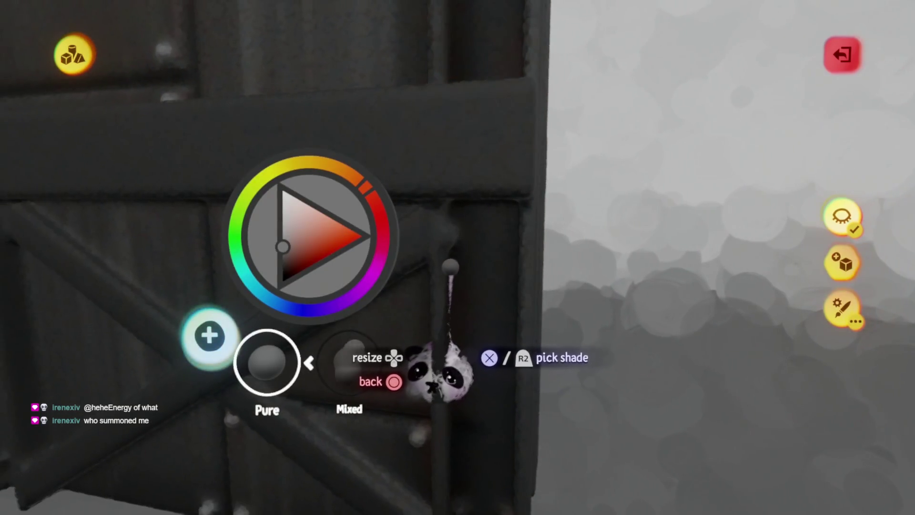
key("Escape")
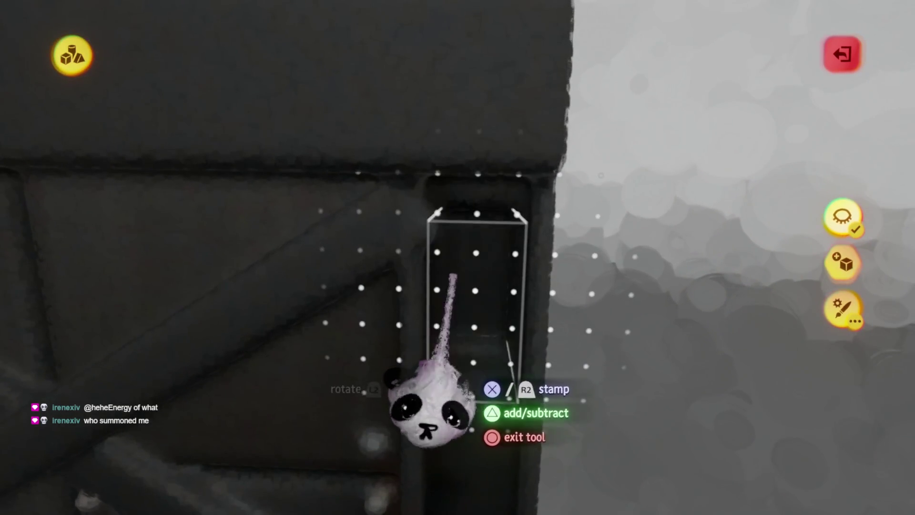
scroll(448, 405, "up", 2)
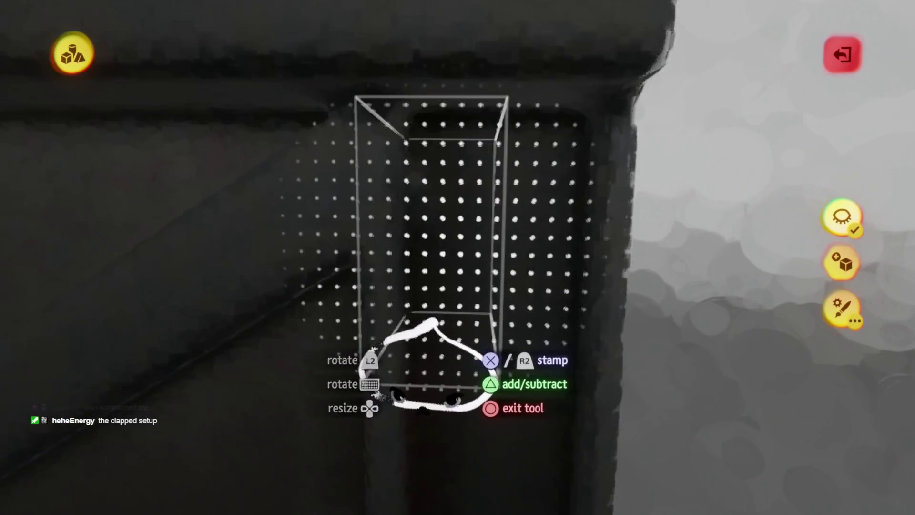
scroll(436, 360, "up", 3)
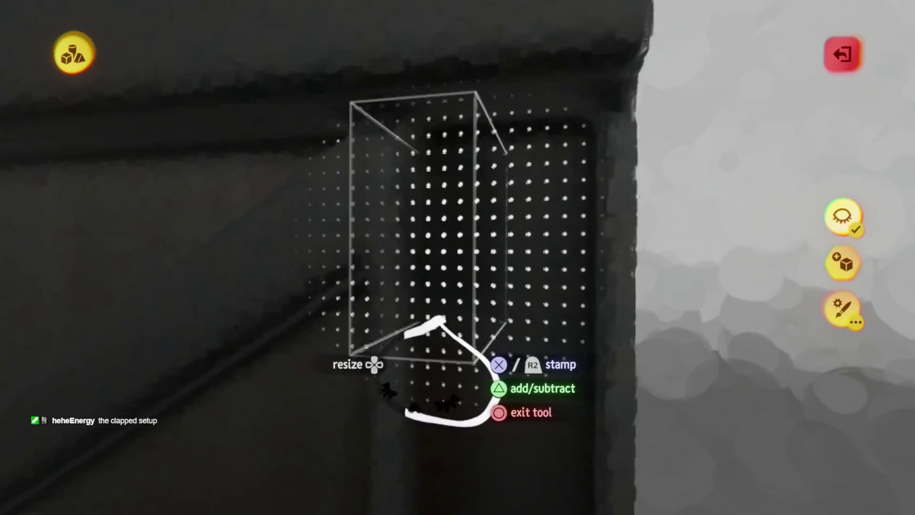
key("c")
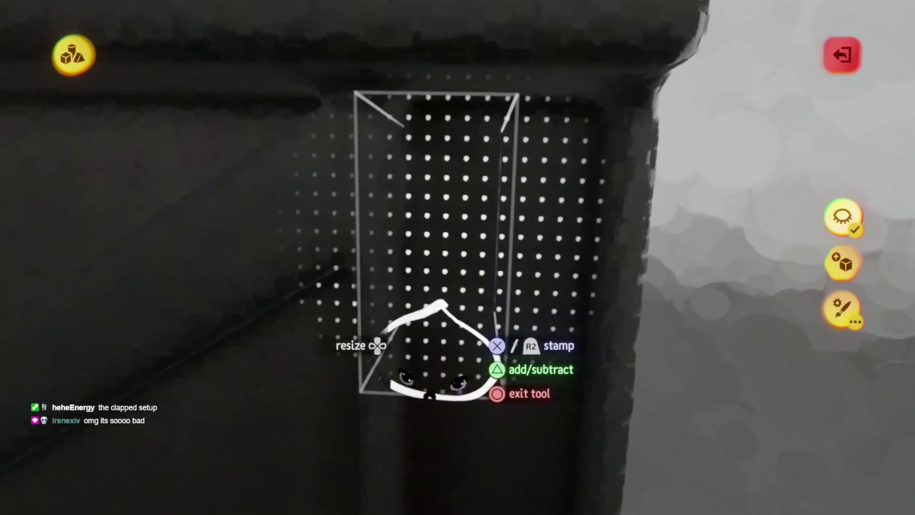
scroll(440, 353, "down", 5)
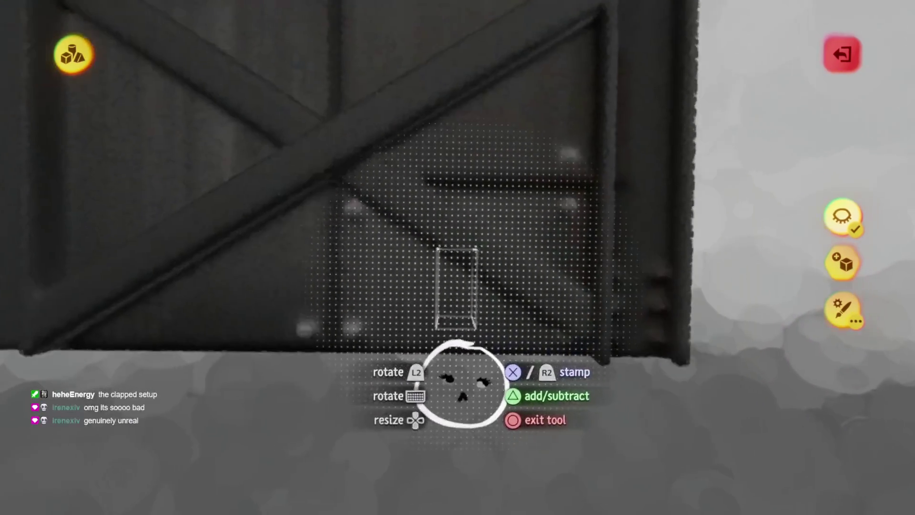
scroll(487, 415, "up", 5)
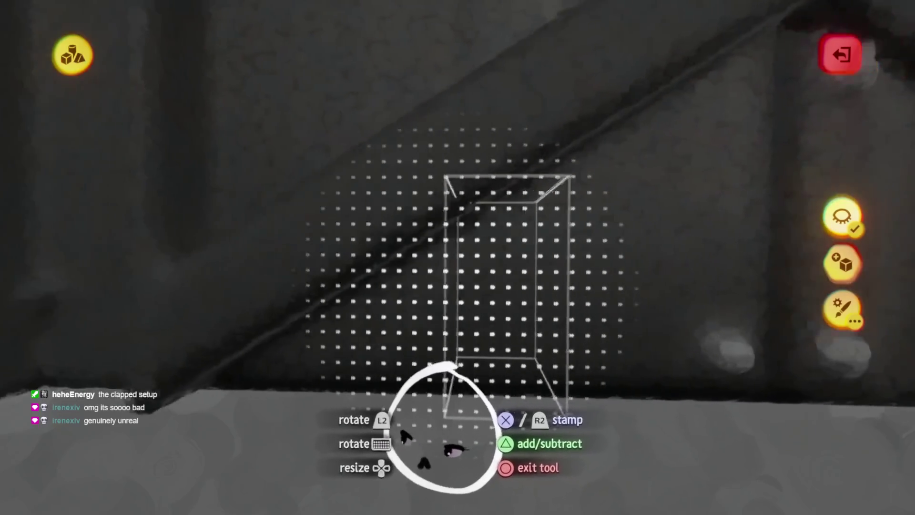
Orbit to line the box up against the cross-braced beams, then exit sculpt mode
mouse_move(443, 429)
left_mouse_down()
mouse_move(419, 419)
mouse_move(388, 439)
mouse_move(400, 453)
mouse_move(415, 403)
mouse_move(400, 453)
mouse_move(378, 376)
mouse_move(364, 386)
mouse_move(358, 374)
mouse_move(378, 384)
mouse_move(407, 448)
left_mouse_up()
mouse_move(470, 460)
left_mouse_down()
mouse_move(459, 434)
mouse_move(424, 452)
mouse_move(419, 472)
mouse_move(423, 460)
mouse_move(419, 472)
mouse_move(452, 450)
mouse_move(439, 419)
mouse_move(439, 429)
mouse_move(382, 378)
mouse_move(352, 302)
left_mouse_up()
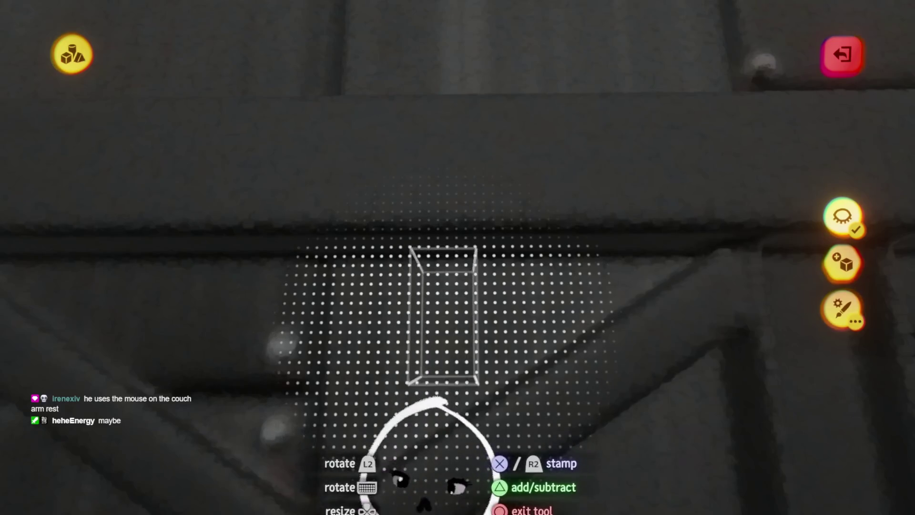
mouse_move(444, 477)
left_mouse_down()
mouse_move(429, 479)
mouse_move(443, 479)
mouse_move(454, 396)
mouse_move(435, 374)
mouse_move(439, 419)
mouse_move(458, 358)
mouse_move(450, 327)
mouse_move(459, 327)
mouse_move(466, 408)
mouse_move(462, 376)
mouse_move(496, 391)
mouse_move(464, 424)
mouse_move(435, 508)
mouse_move(459, 448)
left_mouse_up()
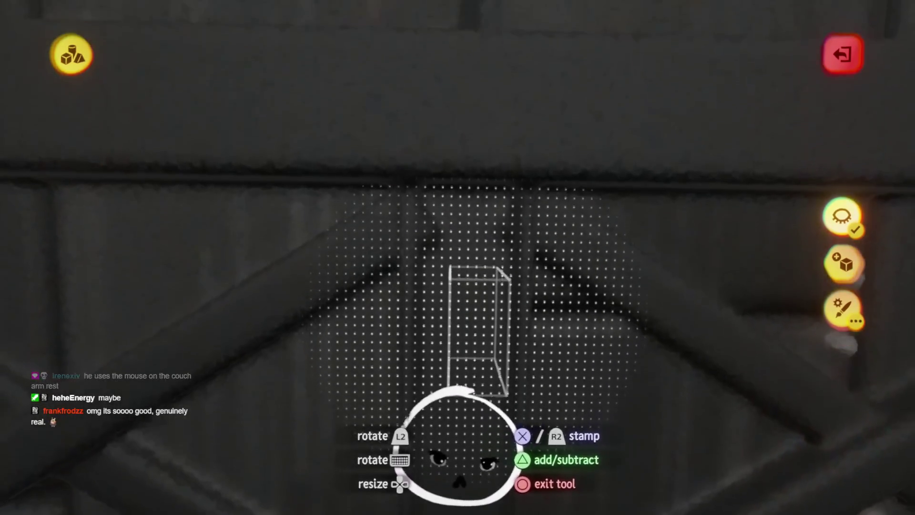
mouse_move(489, 386)
left_mouse_down()
mouse_move(480, 378)
mouse_move(462, 384)
mouse_move(470, 388)
mouse_move(429, 384)
mouse_move(439, 378)
mouse_move(448, 392)
mouse_move(412, 369)
mouse_move(437, 379)
left_mouse_up()
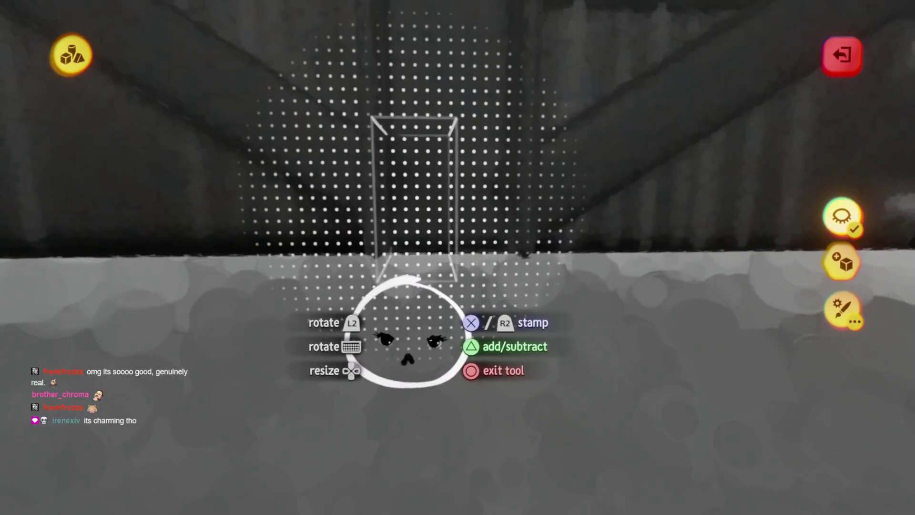
mouse_move(469, 338)
left_mouse_down()
mouse_move(435, 368)
mouse_move(445, 388)
mouse_move(433, 367)
mouse_move(384, 414)
mouse_move(413, 417)
mouse_move(419, 382)
mouse_move(412, 386)
left_mouse_up()
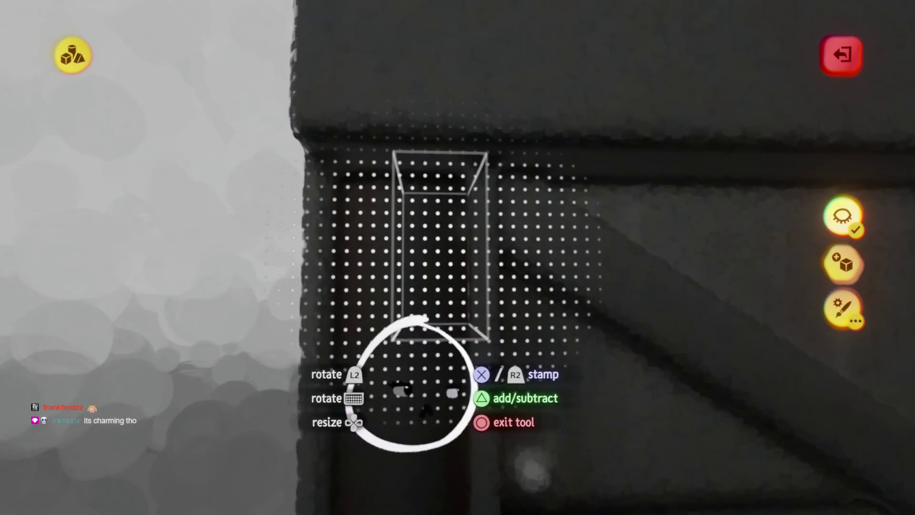
key("Escape")
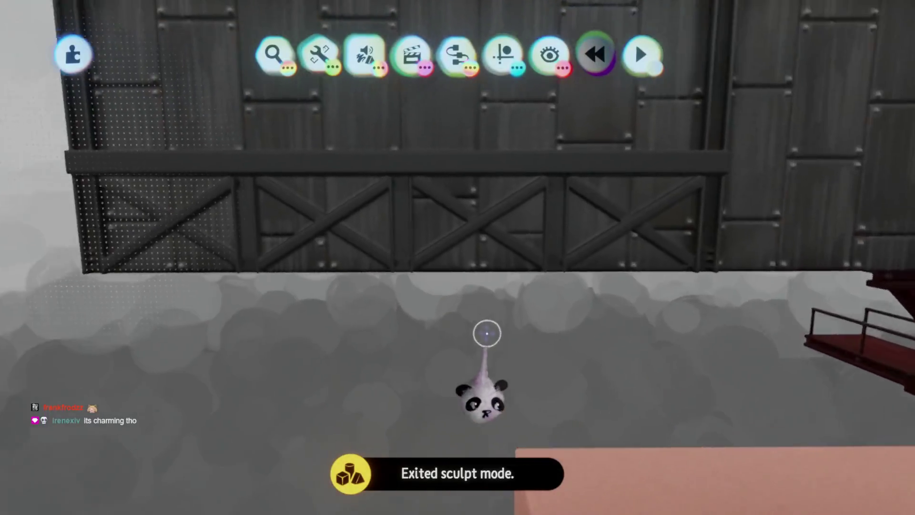
Pull back to view the whole bridge wall and enter sculpting with shape primitives
mouse_move(487, 334)
left_mouse_down()
mouse_move(486, 341)
mouse_move(474, 327)
mouse_move(463, 267)
mouse_move(454, 310)
mouse_move(434, 194)
mouse_move(458, 265)
left_mouse_up()
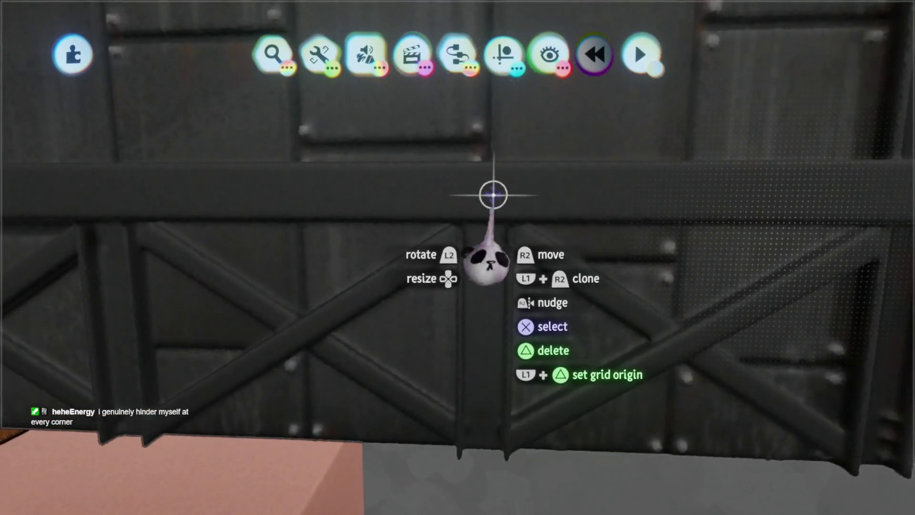
left_click(494, 195)
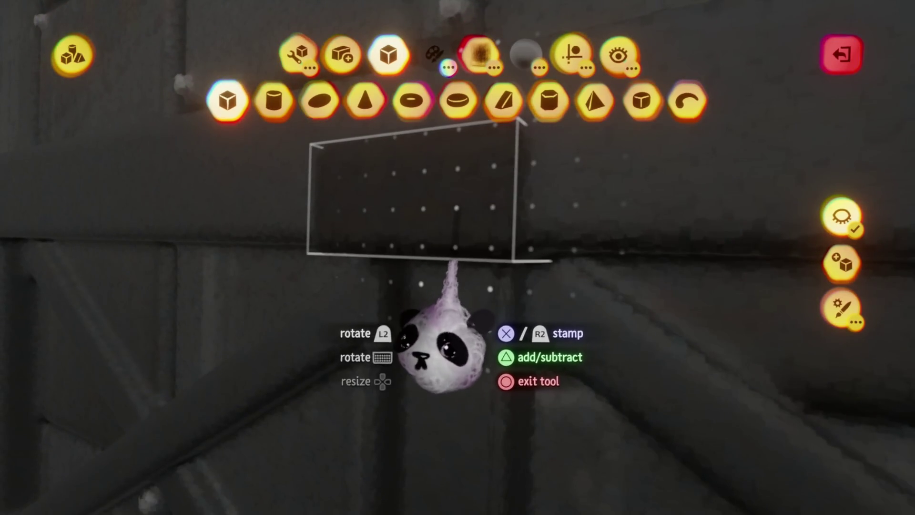
Stretch the cube into a tall narrow box, reposition it, and orbit to inspect it
key("Escape")
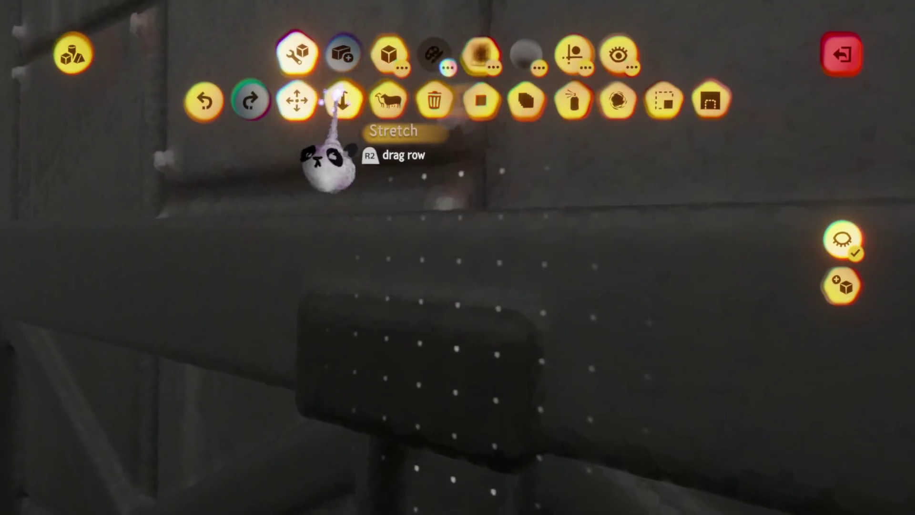
left_click(341, 98)
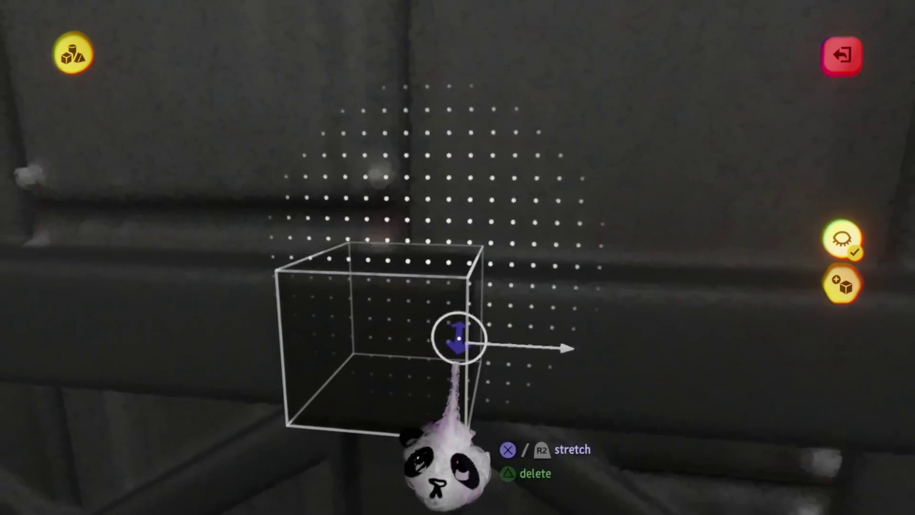
left_click_drag(429, 362, 436, 248)
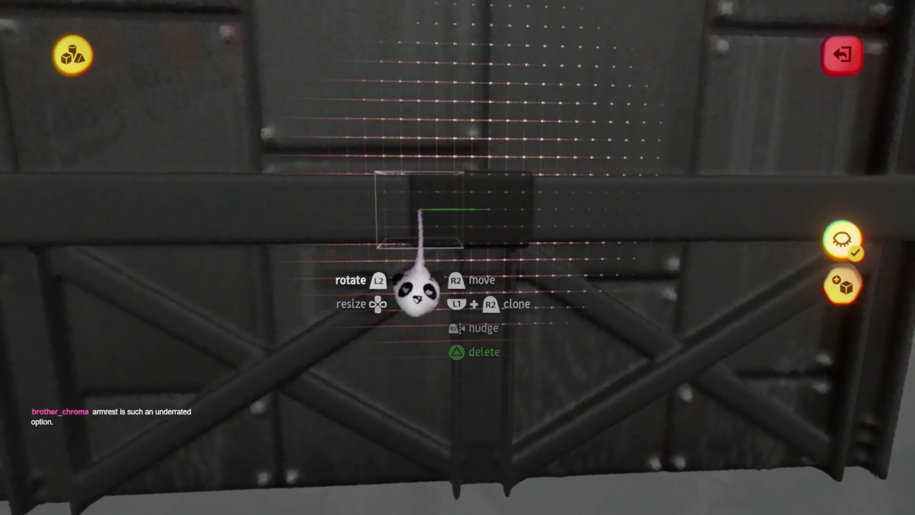
left_click_drag(419, 216, 418, 211)
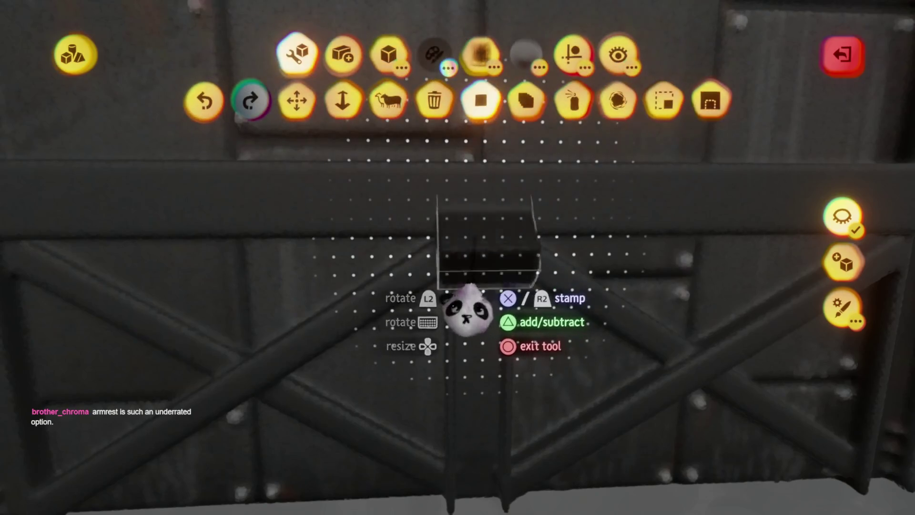
left_click(574, 56)
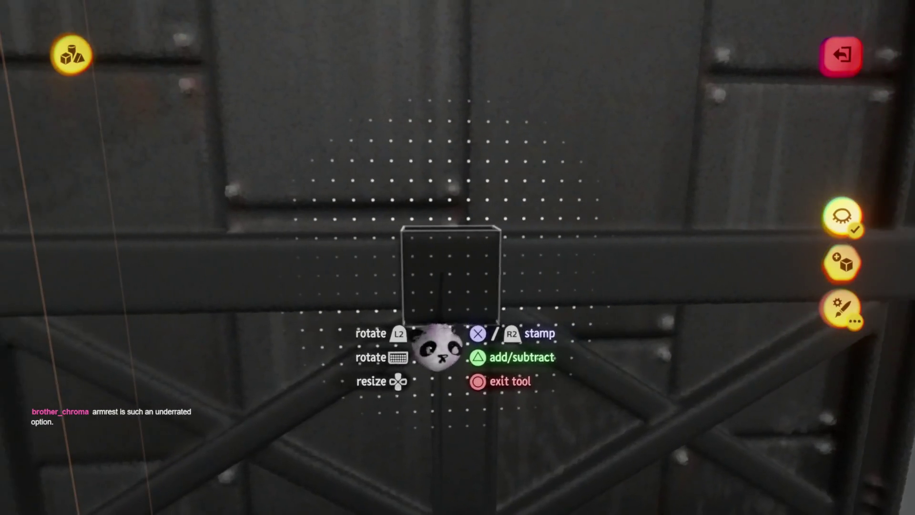
mouse_move(436, 348)
left_mouse_down()
mouse_move(453, 351)
mouse_move(460, 419)
left_mouse_up()
mouse_move(458, 359)
left_mouse_down()
mouse_move(462, 368)
mouse_move(484, 362)
left_mouse_up()
Restretch the box leftward, shrink it back to a small cube, and leave sculpt mode
key("Escape")
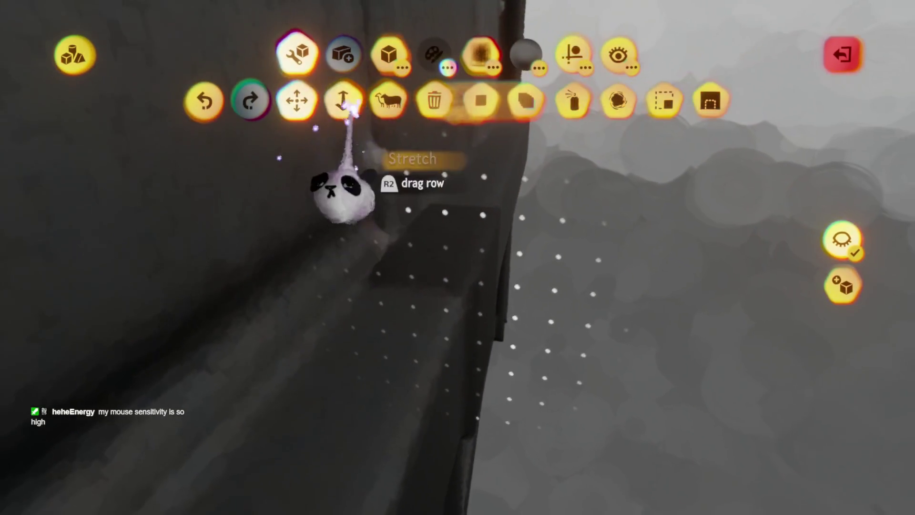
left_click(348, 105)
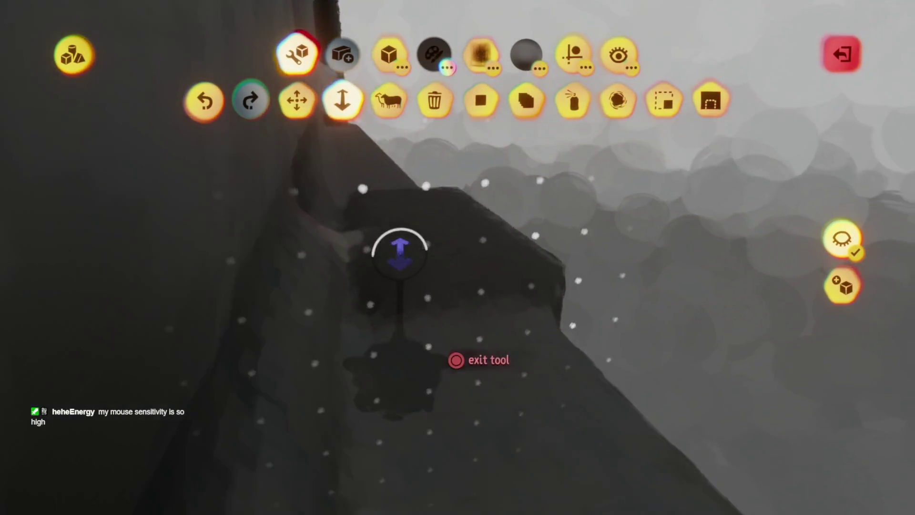
mouse_move(364, 268)
left_mouse_down()
mouse_move(196, 382)
mouse_move(196, 352)
mouse_move(180, 352)
mouse_move(191, 361)
mouse_move(333, 313)
left_mouse_up()
mouse_move(445, 347)
left_mouse_down()
mouse_move(451, 251)
mouse_move(403, 253)
mouse_move(413, 276)
mouse_move(416, 252)
mouse_move(427, 309)
left_mouse_up()
key("Escape")
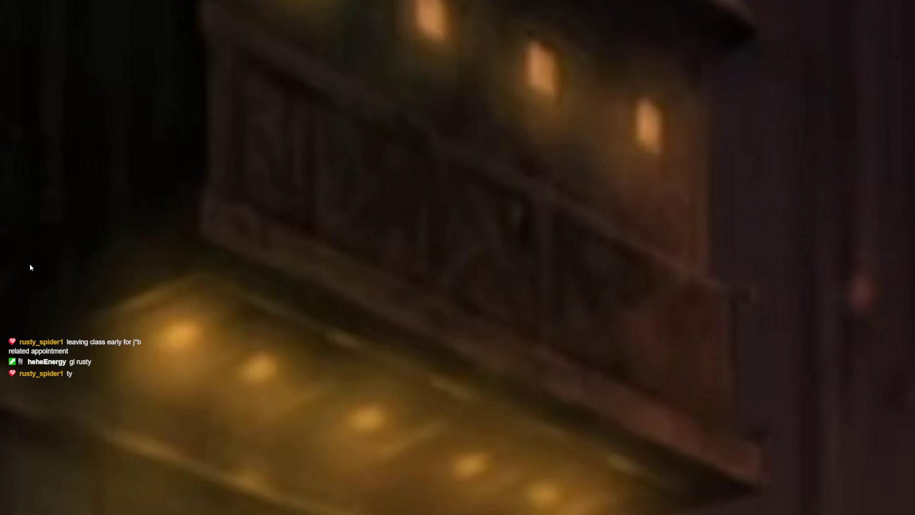
Turn on the screen annotation pen to mark a horizontal magenta line on the photo
key("ctrl+shift+d")
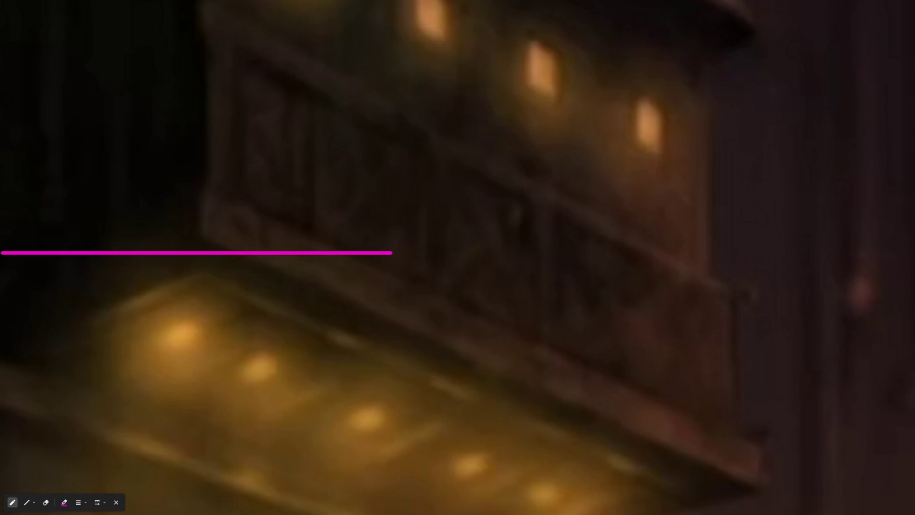
Draw a magenta line spanning the full width of the reference photo
mouse_move(129, 306)
left_mouse_down()
mouse_move(725, 346)
mouse_move(910, 348)
left_mouse_up()
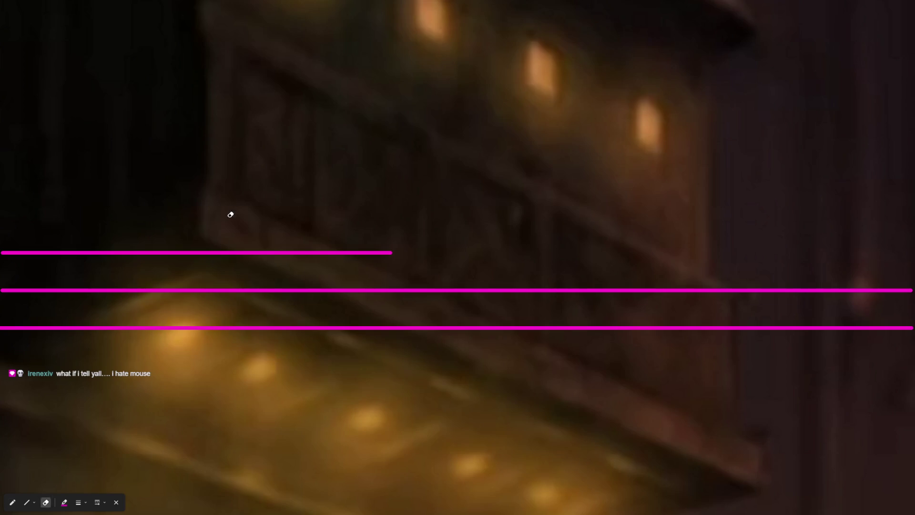
Erase the pink guide lines over the photo and switch back to the pen
left_click_drag(228, 221, 279, 367)
key("p")
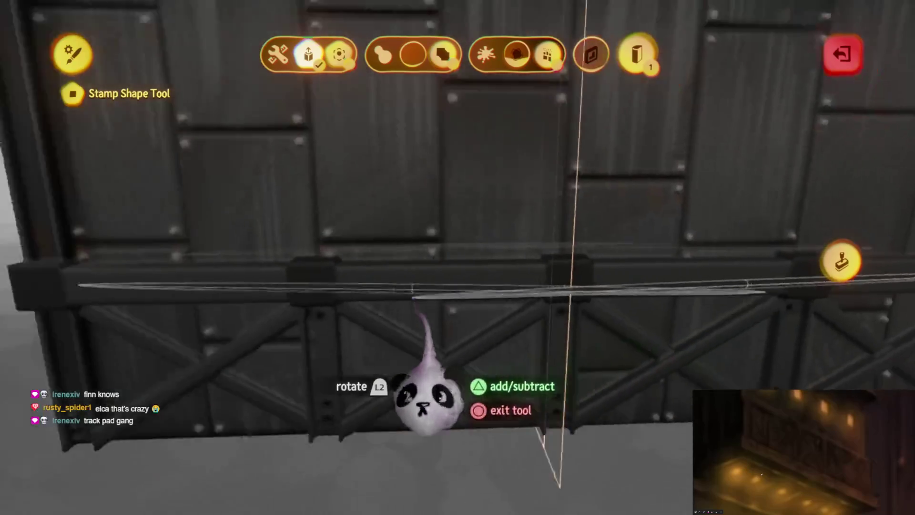
Finish editing the flat stamp shape and pick a new shade for it
key("Escape")
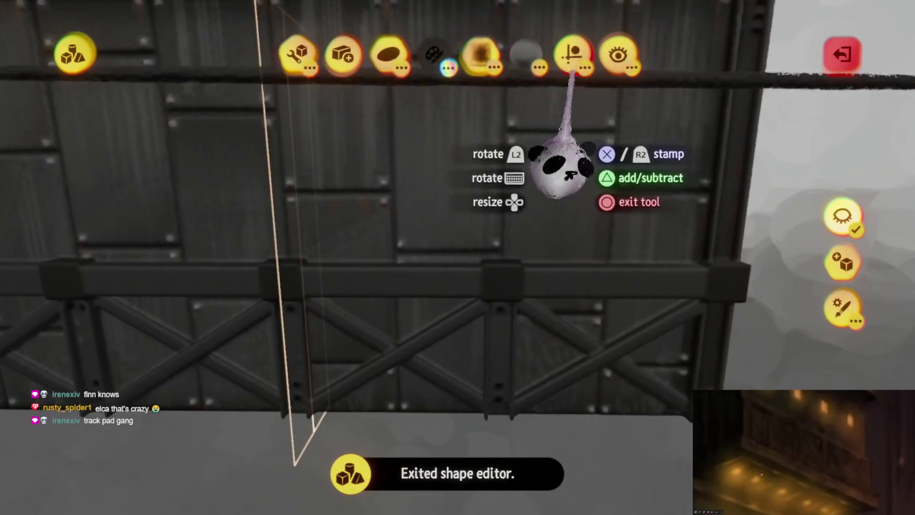
left_click(507, 99)
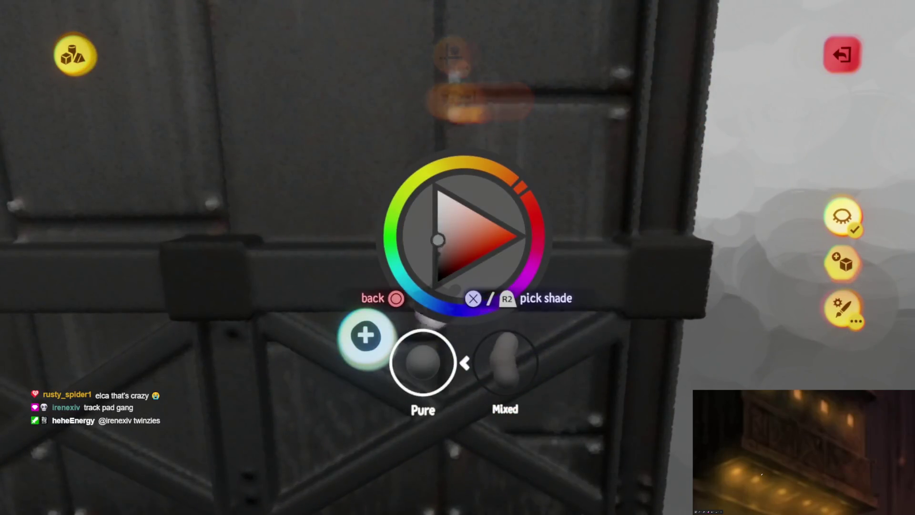
left_click(437, 232)
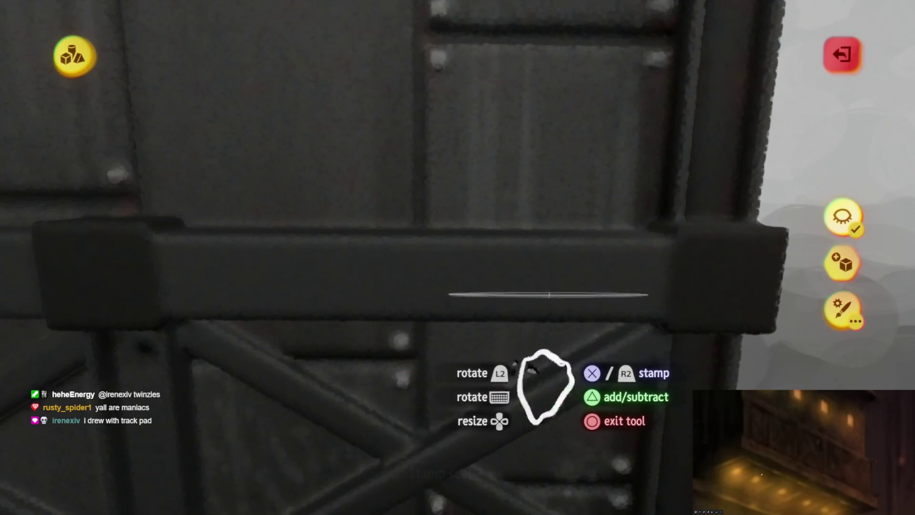
Stamp the thin sliver shape onto the panel's horizontal crossbar
left_click(542, 387)
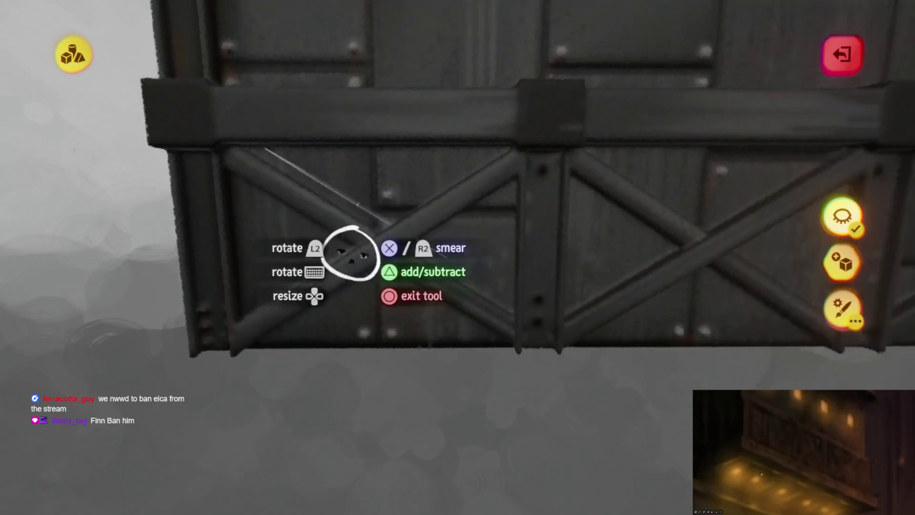
Exit sculpt mode back to the riveted bridge wall scene
key("Escape")
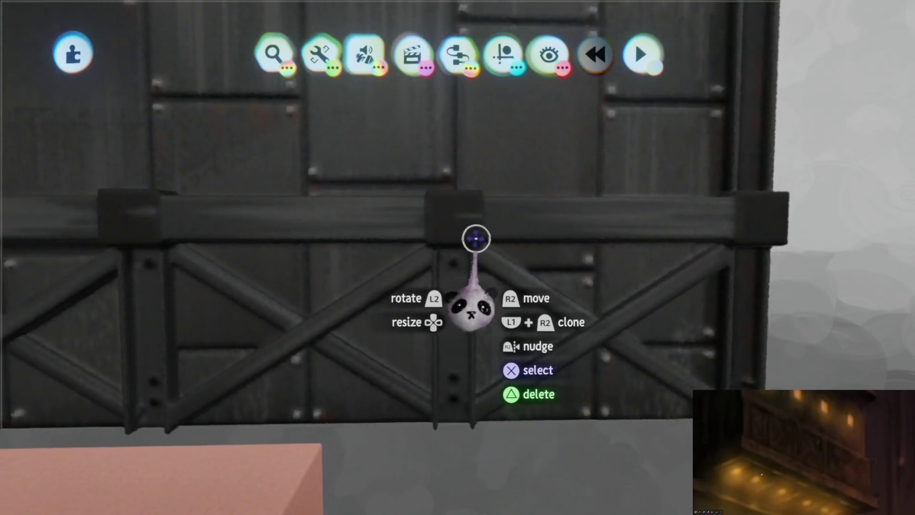
Re-enter sculpting on the panel and set the brush to an Ellipsoid-shaped Spraypaint tool
left_click(474, 239)
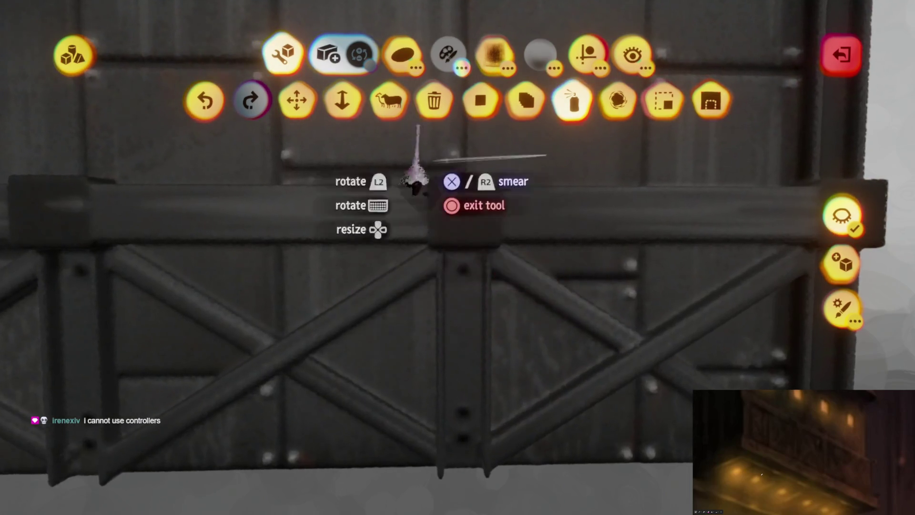
left_click(402, 55)
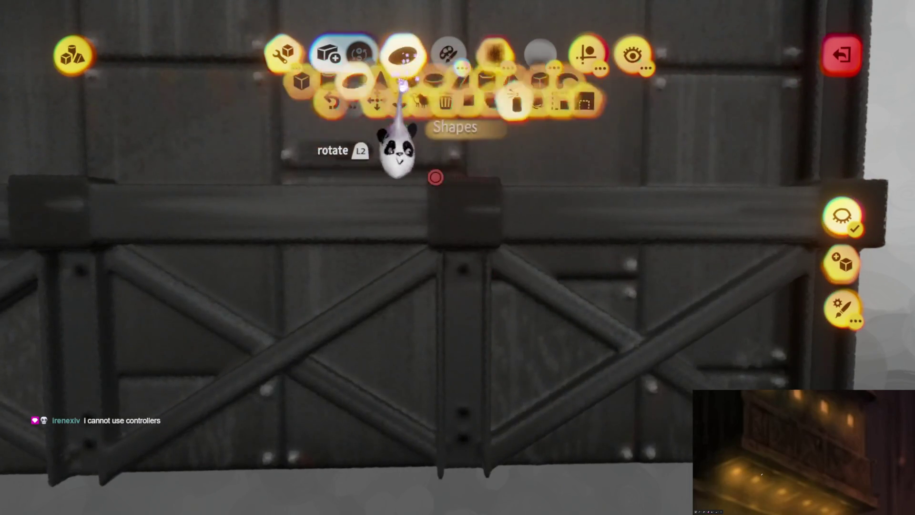
left_click(318, 100)
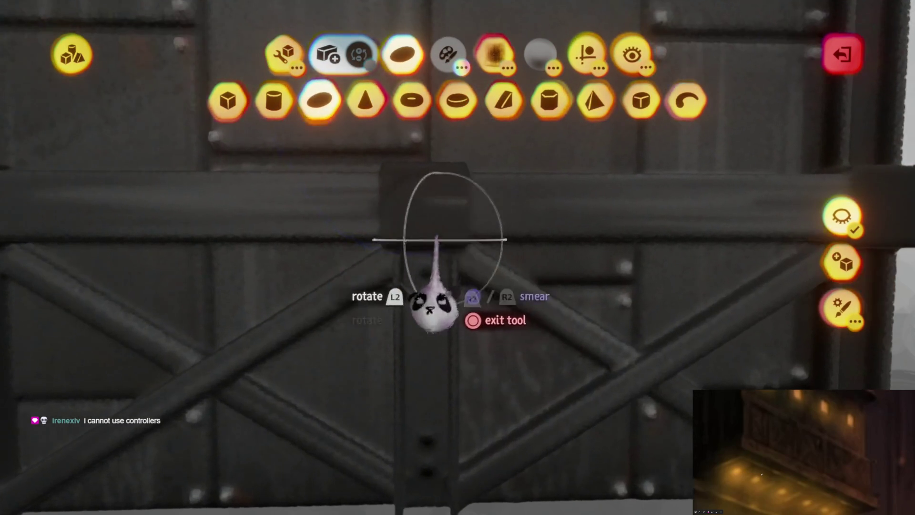
key("Escape")
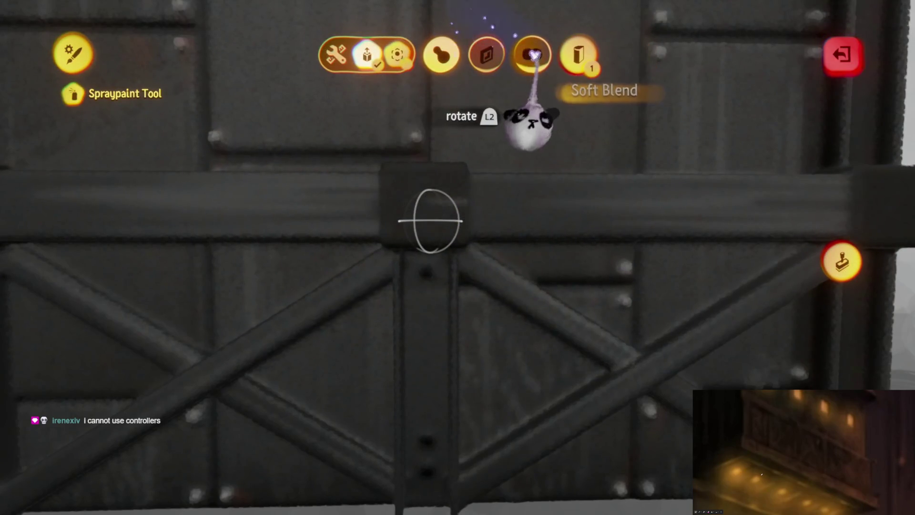
key("Escape")
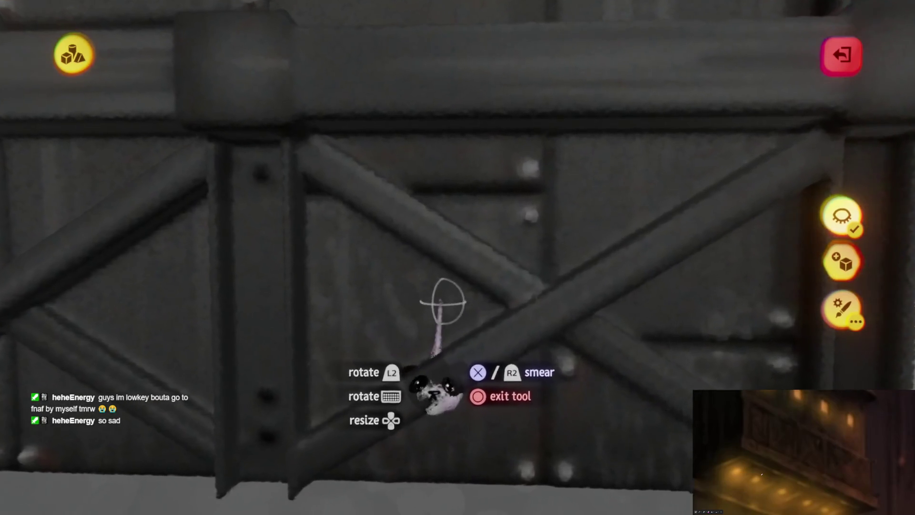
Pick a new shade for the spray paint from the colour wheel
left_click(450, 339)
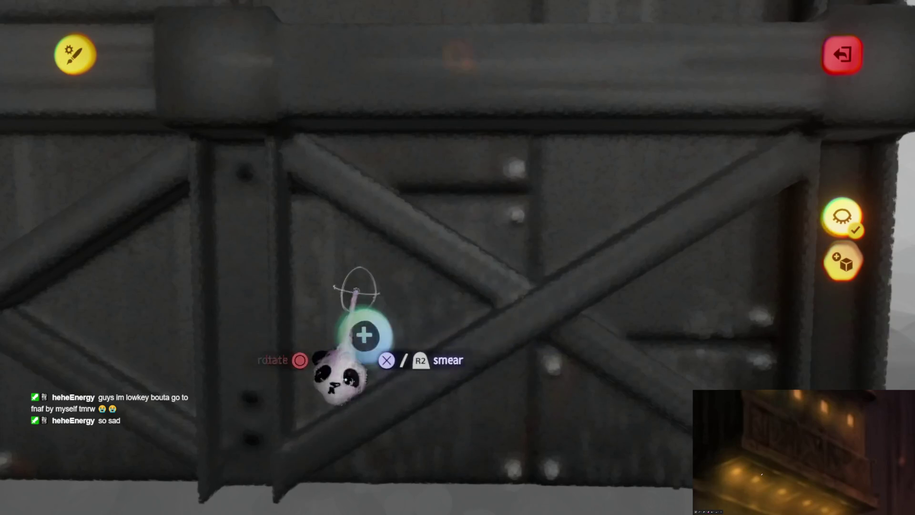
key("Escape")
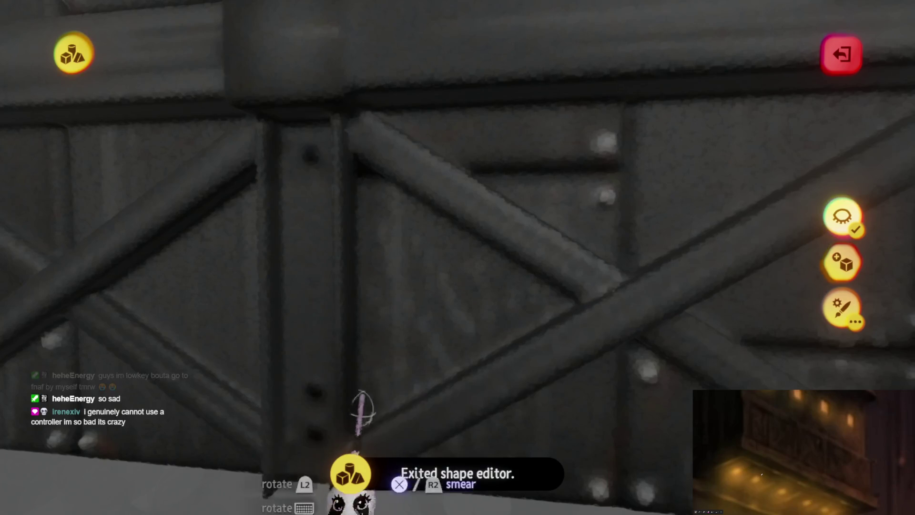
mouse_move(496, 96)
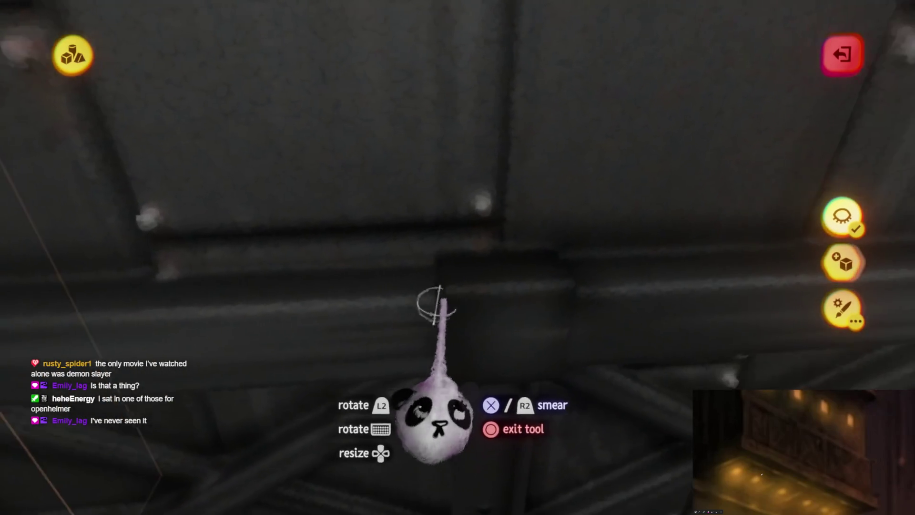
Spray pale streaks around the beam joint, across the beam and down the vertical beam
left_click_drag(439, 305, 534, 272)
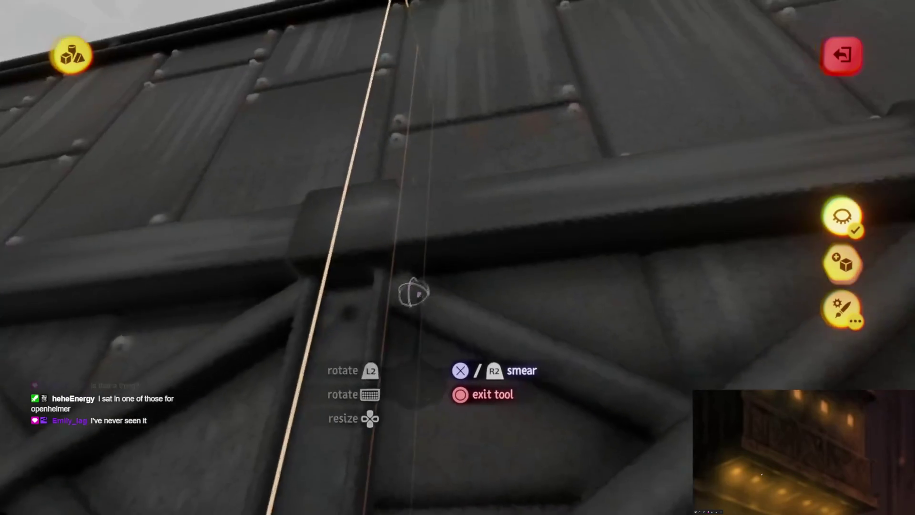
left_click_drag(414, 292, 398, 266)
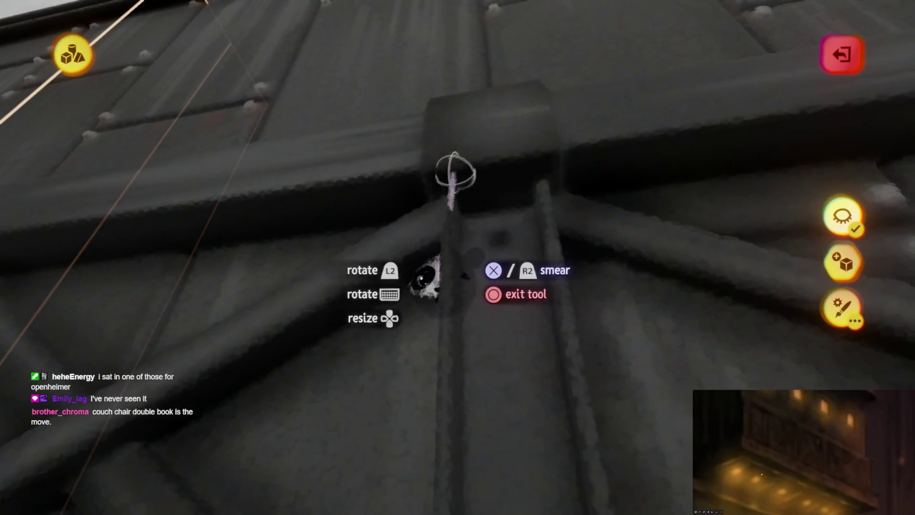
mouse_move(511, 194)
left_mouse_down()
mouse_move(426, 232)
mouse_move(331, 205)
mouse_move(496, 312)
left_mouse_up()
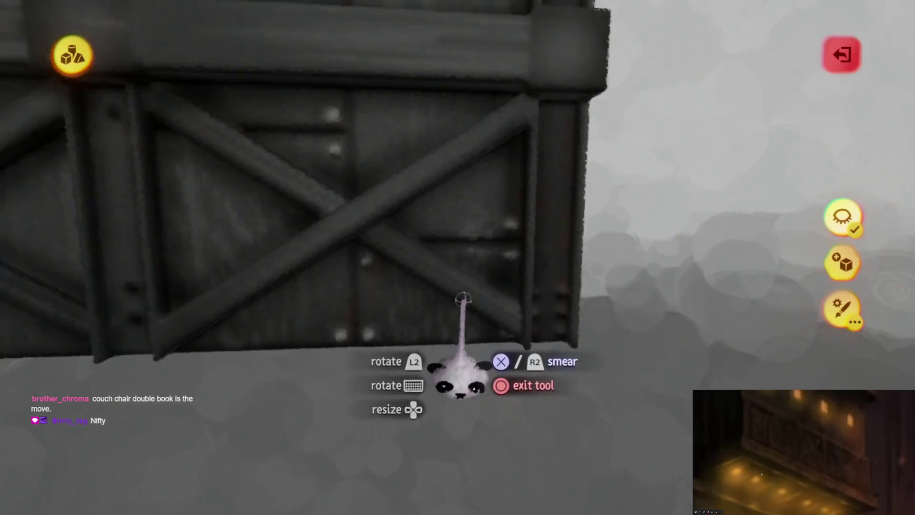
key("Escape")
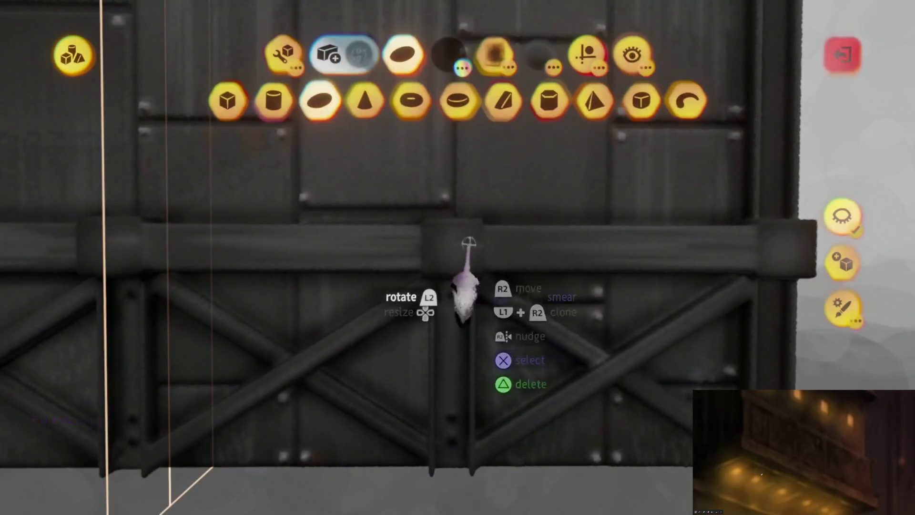
Pick a brown shade from the orange group for the spray brush
left_click(448, 61)
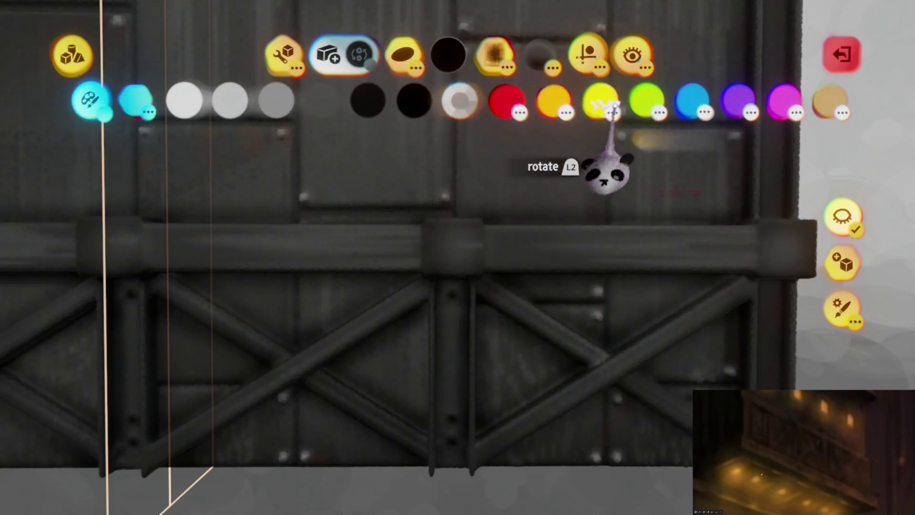
key("Escape")
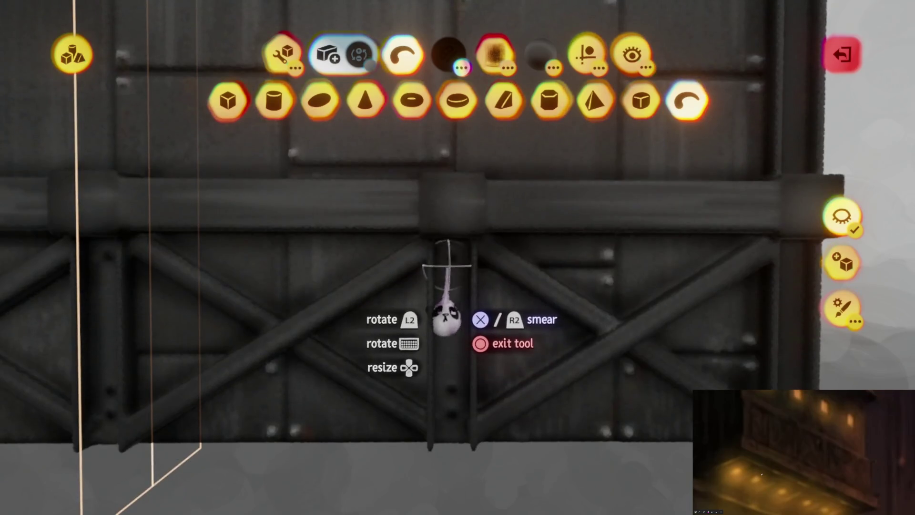
key("e")
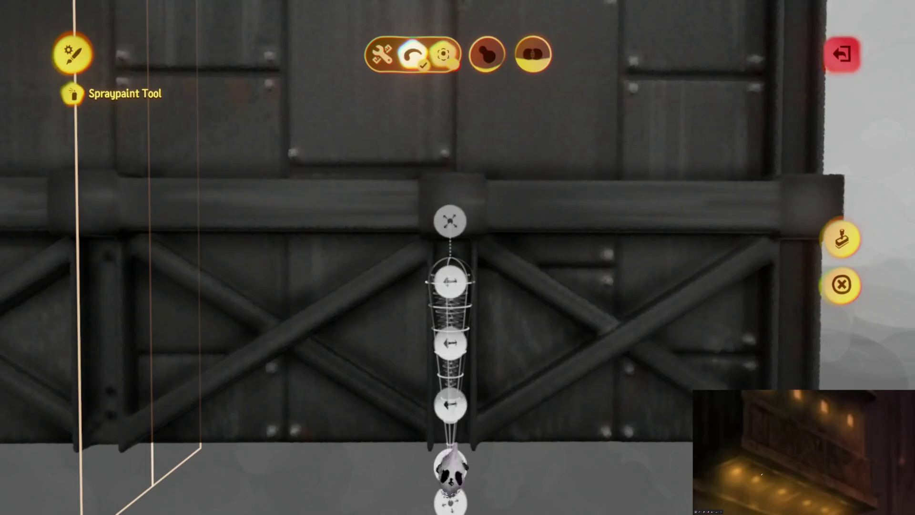
key("Escape")
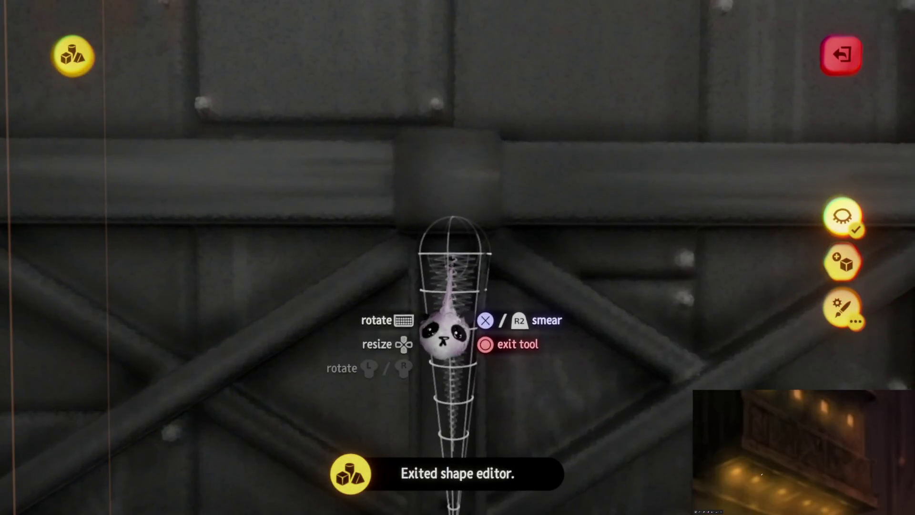
mouse_move(439, 127)
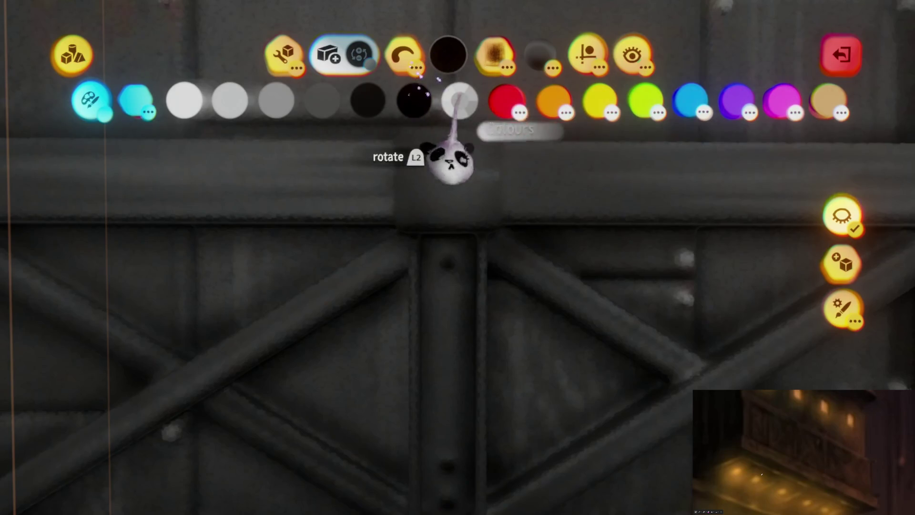
left_click(553, 100)
left_click(600, 100)
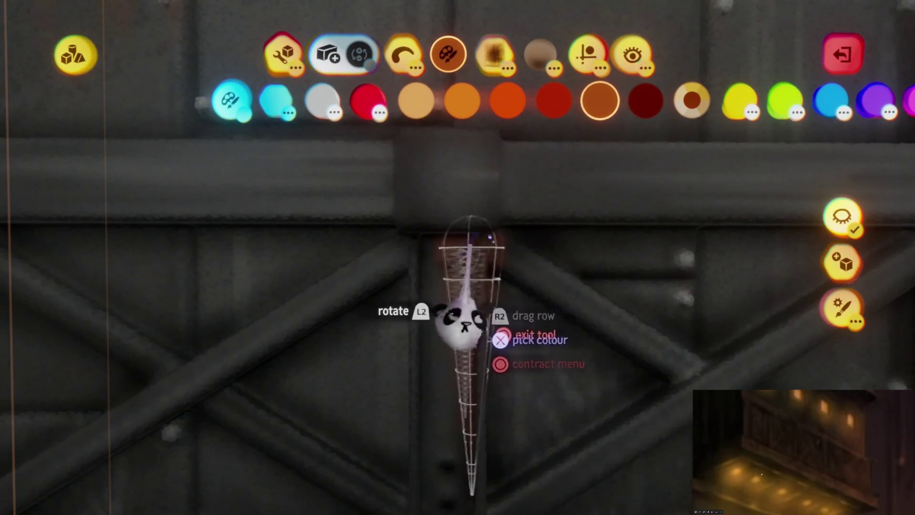
key("Escape")
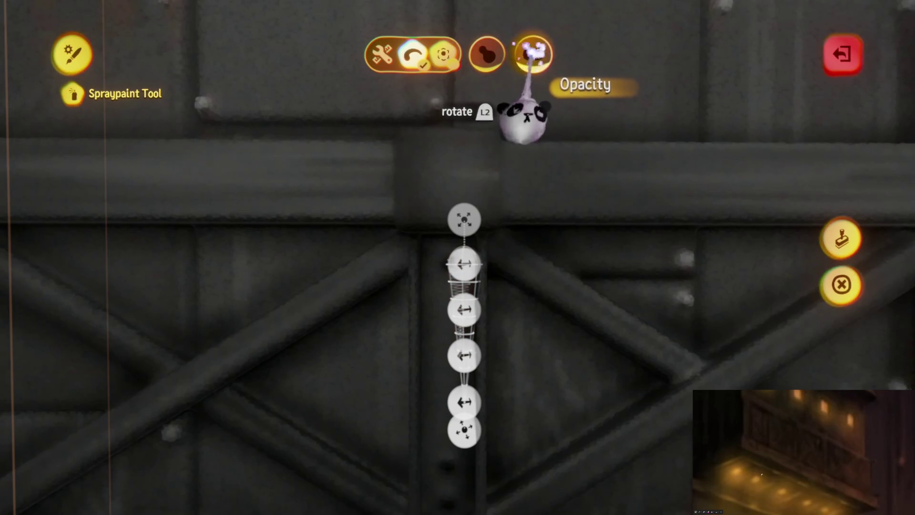
key("Escape")
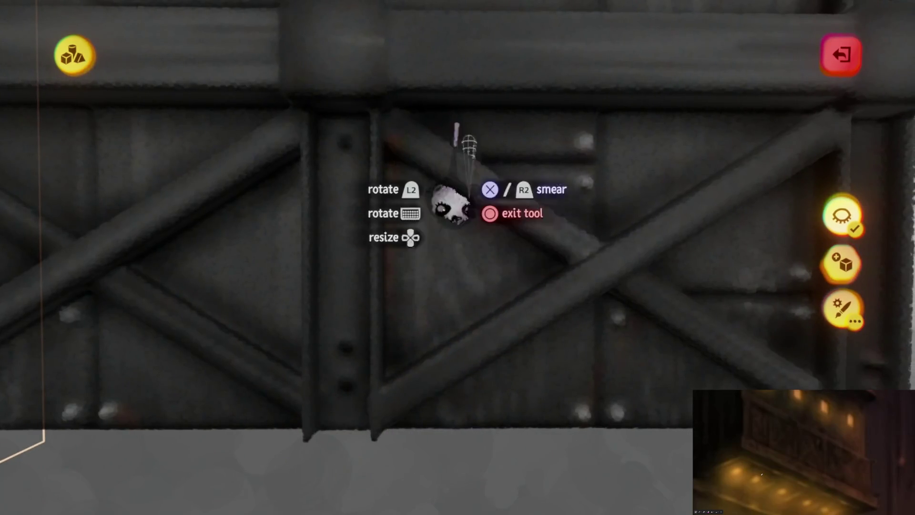
Spray brown paint onto the cross beam and leave the shape editor
left_click(457, 210)
key("Escape")
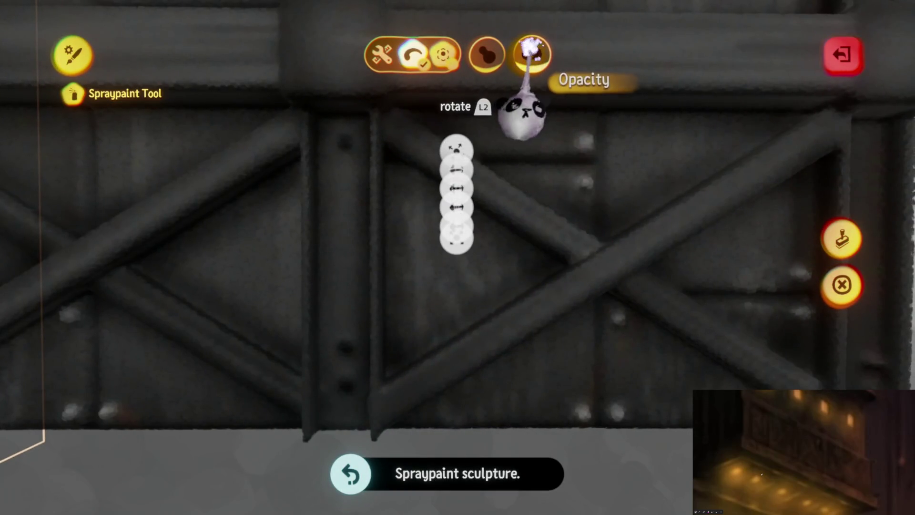
key("Escape")
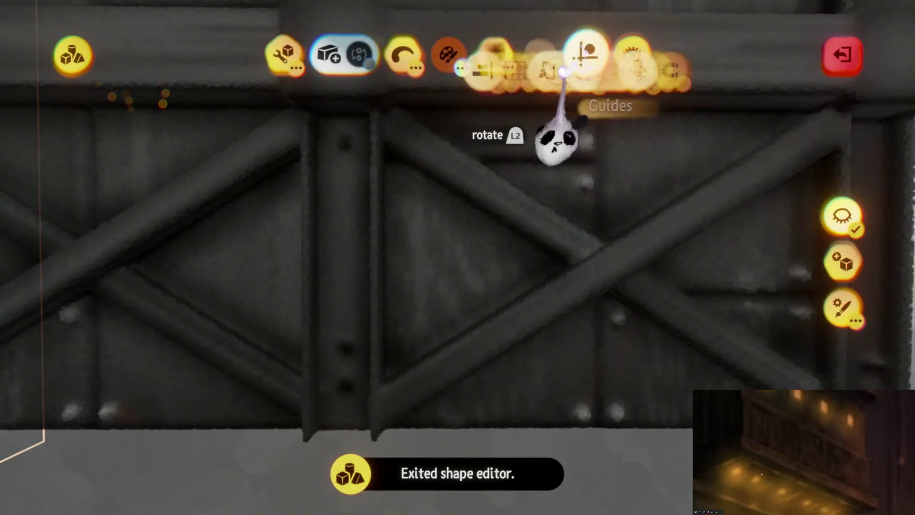
Switch to the Smear tool from the guide options and pan along the girder
left_click(570, 66)
left_click(451, 100)
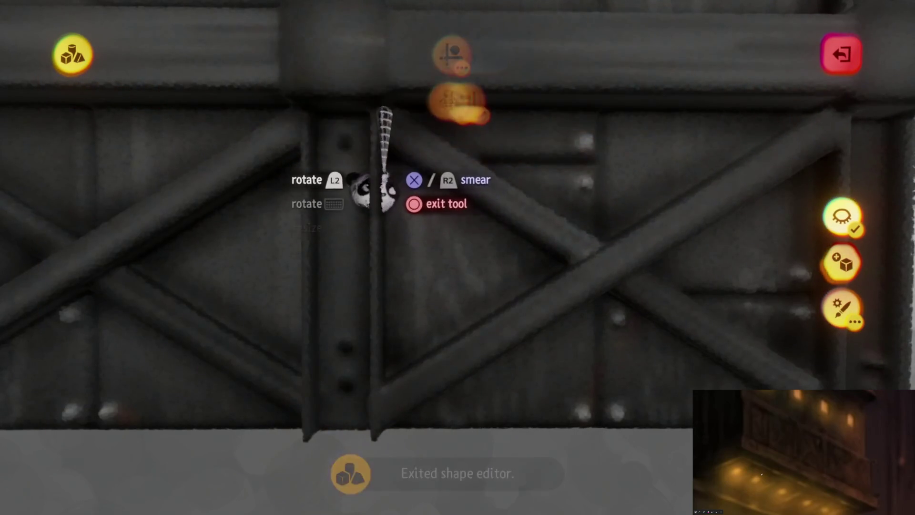
mouse_move(398, 184)
left_mouse_down()
mouse_move(591, 190)
mouse_move(567, 194)
mouse_move(556, 262)
mouse_move(454, 333)
mouse_move(327, 399)
mouse_move(367, 367)
mouse_move(265, 429)
mouse_move(425, 343)
left_mouse_up()
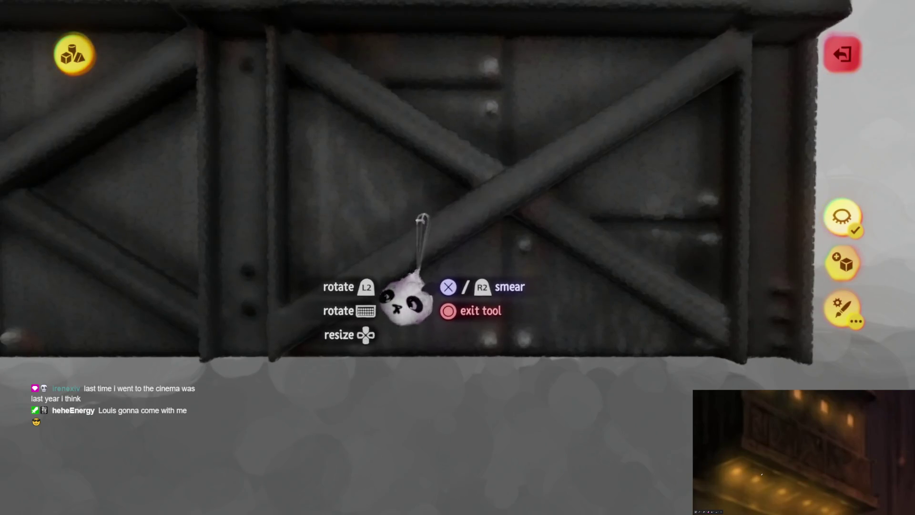
mouse_move(430, 231)
left_mouse_down()
mouse_move(466, 364)
mouse_move(479, 329)
mouse_move(548, 446)
left_mouse_up()
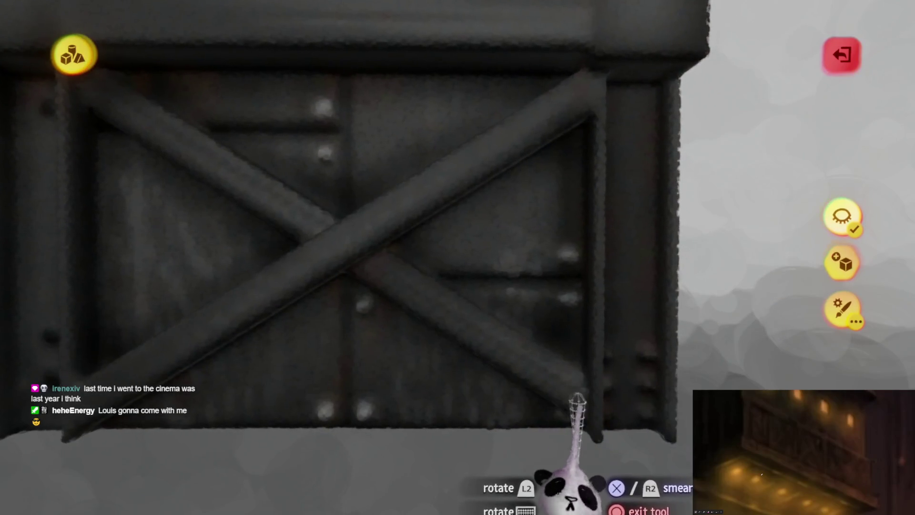
left_click_drag(528, 242, 616, 136)
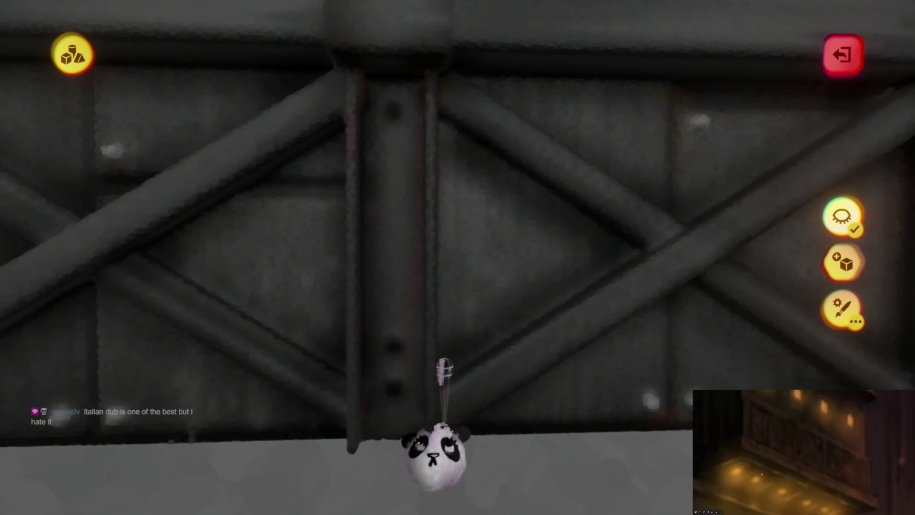
scroll(435, 378, "up", 3)
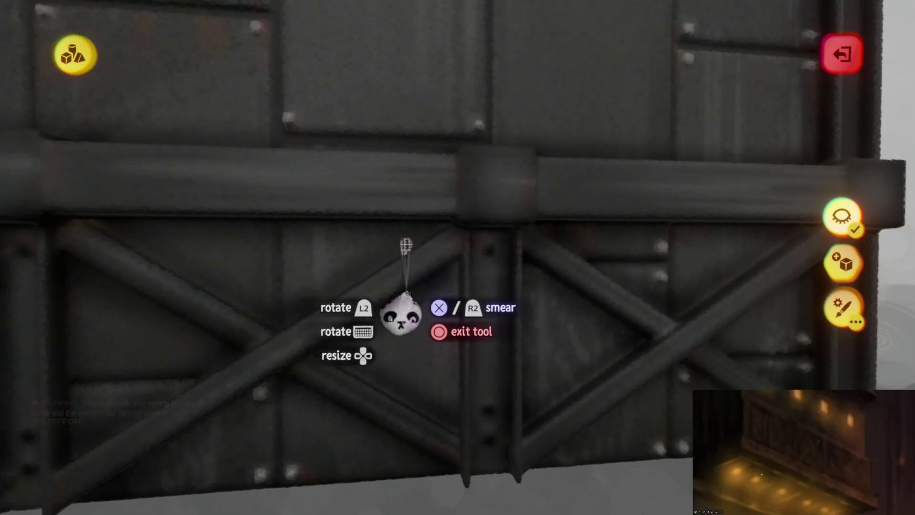
mouse_move(503, 331)
left_mouse_down()
mouse_move(498, 307)
mouse_move(527, 276)
mouse_move(544, 212)
left_mouse_up()
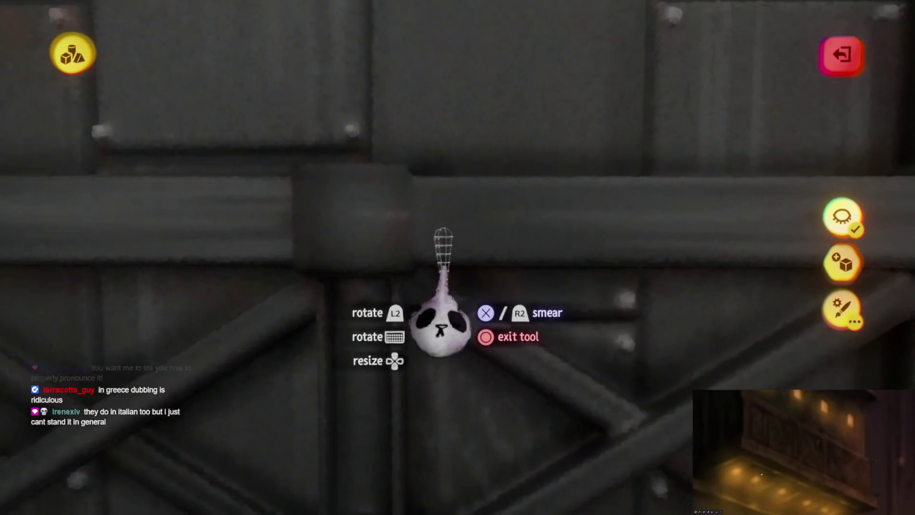
key("Tab")
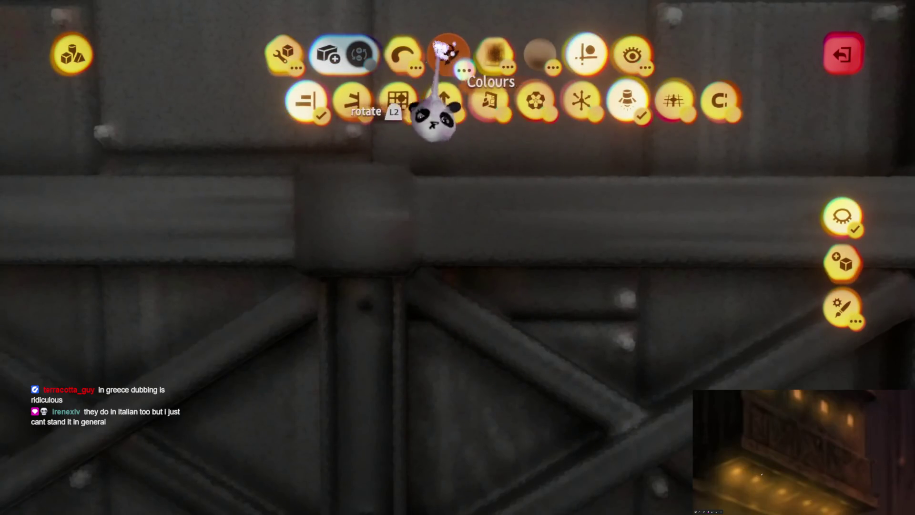
Check the Shapes and Spraypaint tools, then exit the shape editor and sculpt mode
left_click(403, 55)
left_click(319, 101)
key("Escape")
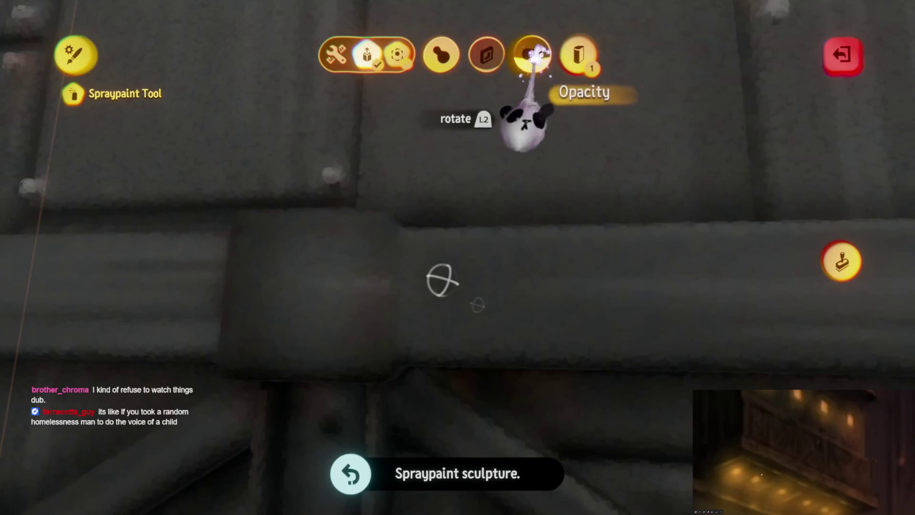
key("Escape")
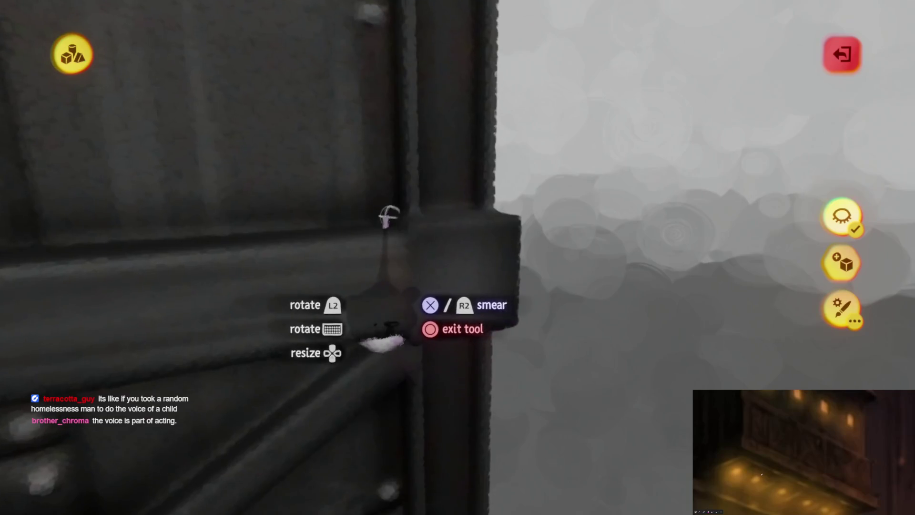
key("Escape")
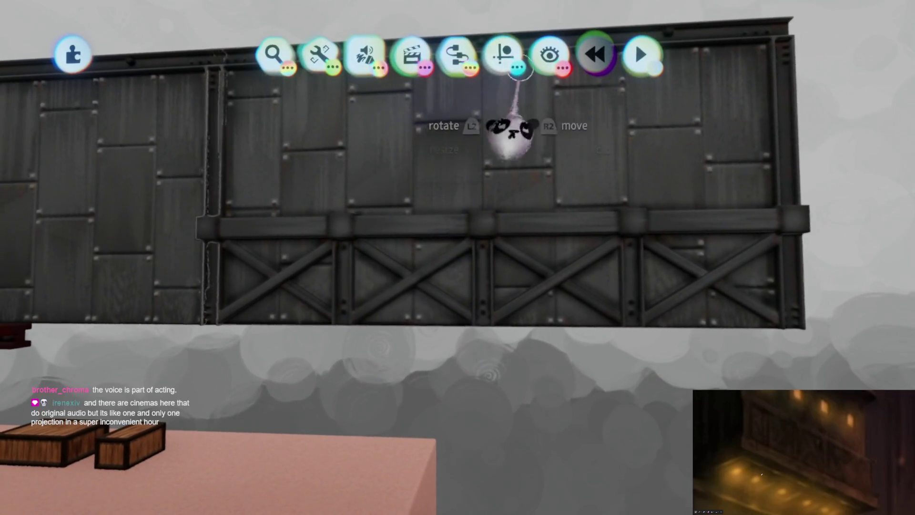
Turn on the grid guide and drag a metal wall panel beside the wall until it snaps
left_click(503, 55)
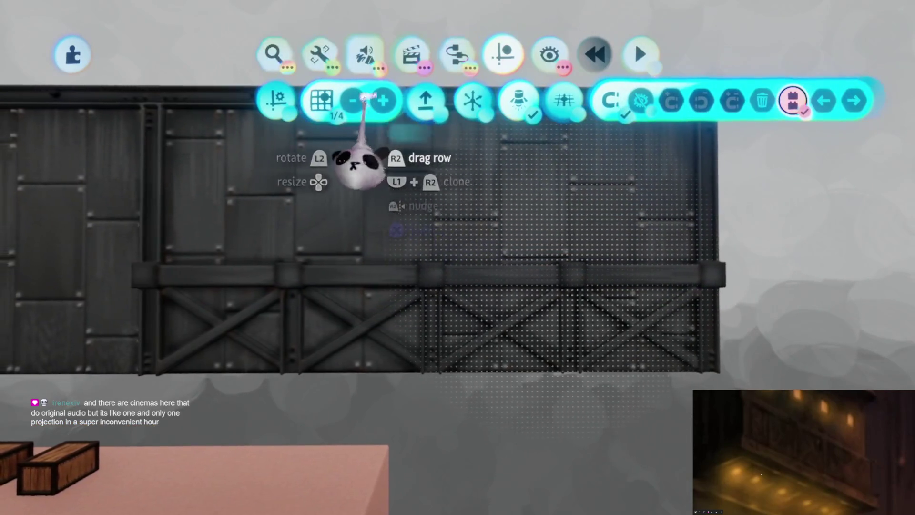
mouse_move(308, 213)
left_mouse_down()
mouse_move(521, 127)
mouse_move(548, 239)
mouse_move(598, 241)
mouse_move(571, 255)
left_mouse_up()
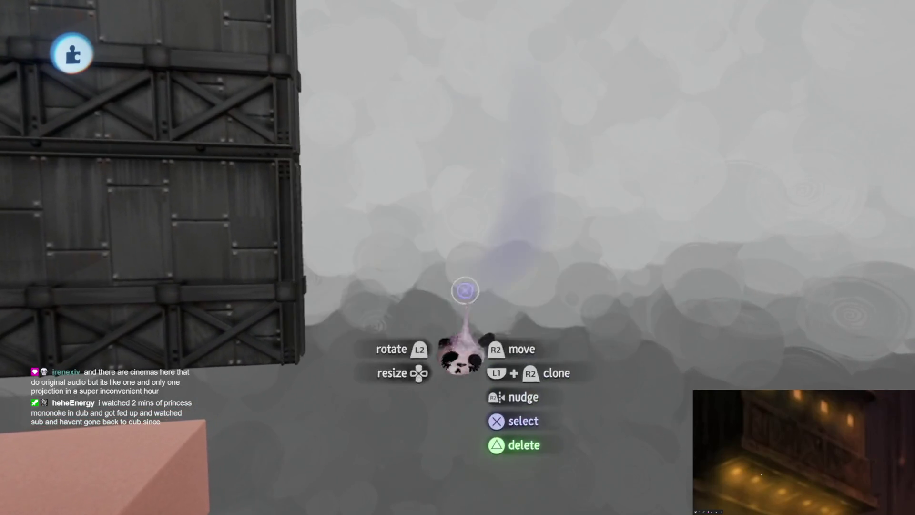
key("Escape")
mouse_move(342, 174)
left_mouse_down()
mouse_move(388, 153)
mouse_move(582, 286)
mouse_move(484, 221)
mouse_move(537, 173)
left_mouse_up()
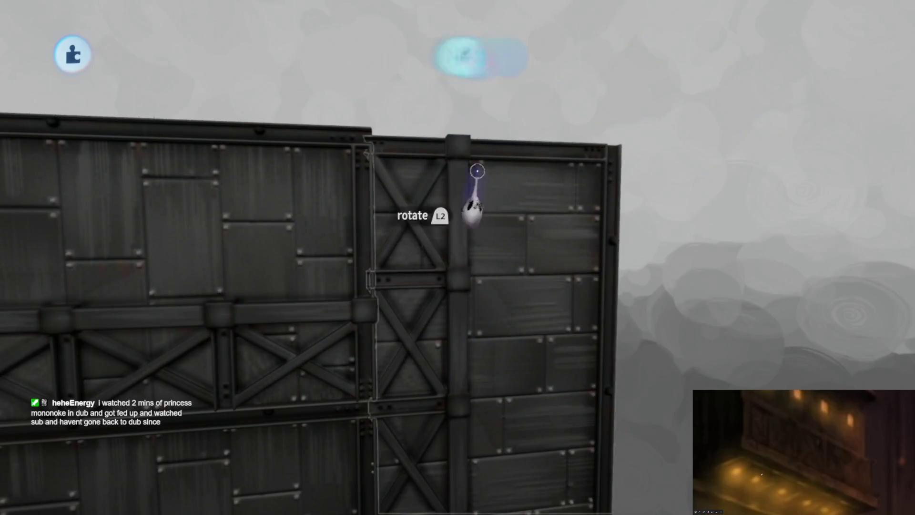
mouse_move(596, 172)
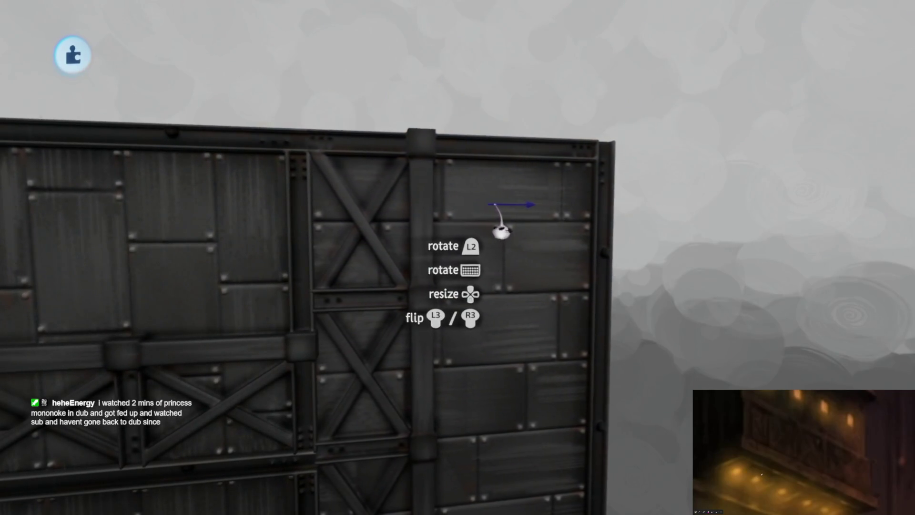
mouse_move(498, 221)
left_mouse_down()
mouse_move(696, 347)
mouse_move(669, 388)
left_mouse_up()
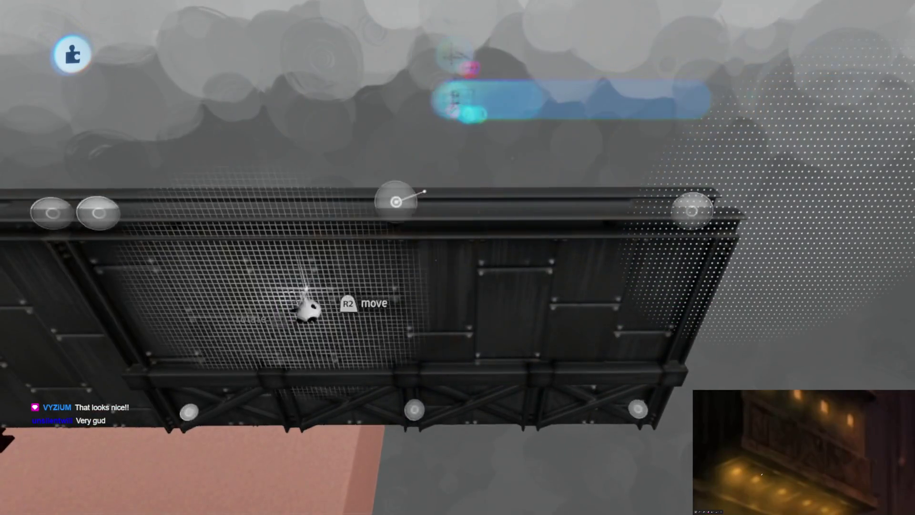
Reposition the metal wall, clone a copy of the section alongside it, then start sculpting
mouse_move(307, 310)
left_mouse_down()
mouse_move(538, 179)
mouse_move(546, 205)
mouse_move(665, 251)
mouse_move(691, 245)
mouse_move(429, 296)
left_mouse_up()
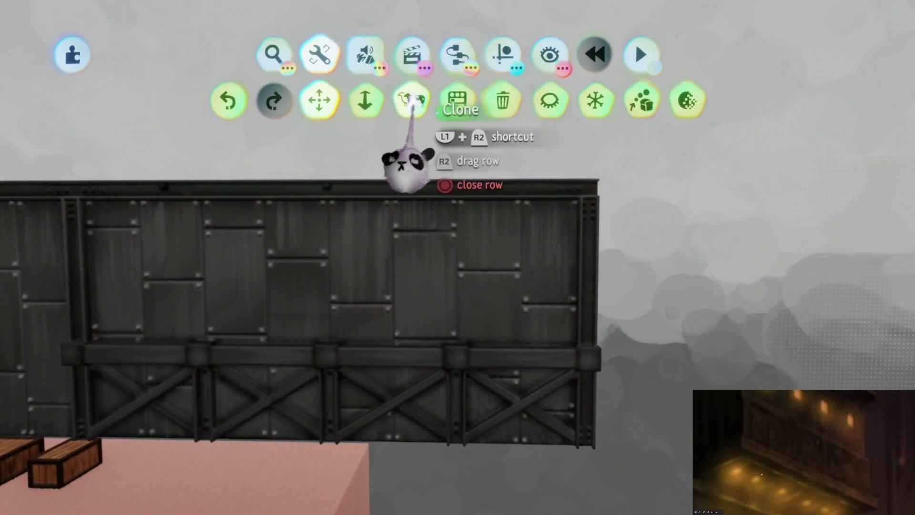
left_click(413, 100)
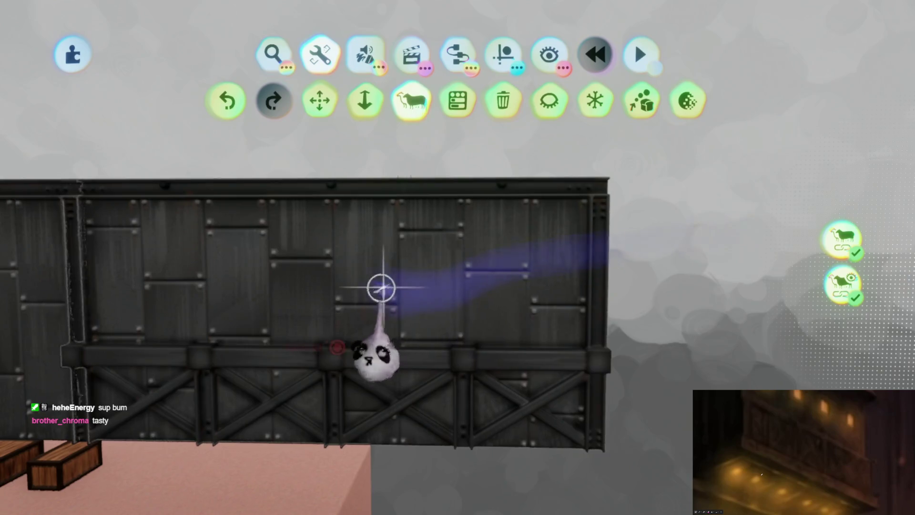
mouse_move(279, 327)
left_mouse_down()
mouse_move(555, 102)
mouse_move(576, 127)
mouse_move(597, 271)
mouse_move(348, 303)
left_mouse_up()
key("Escape")
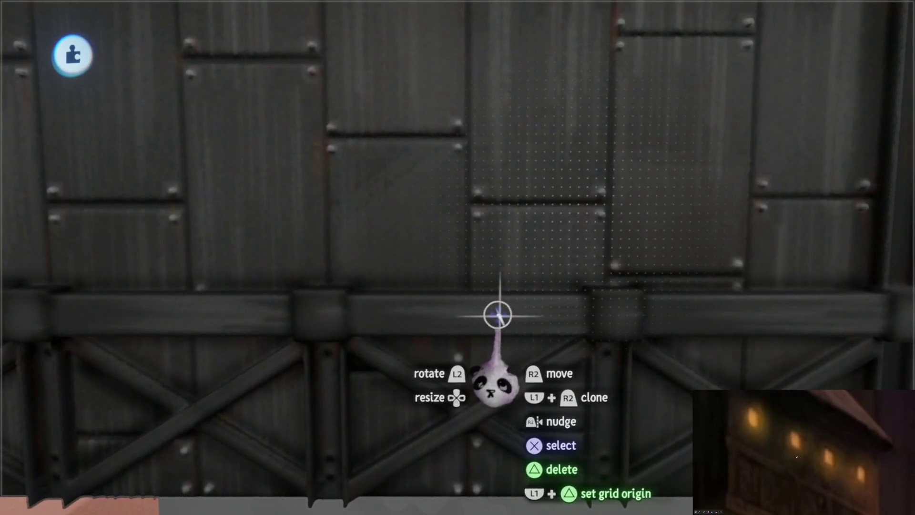
key("Escape")
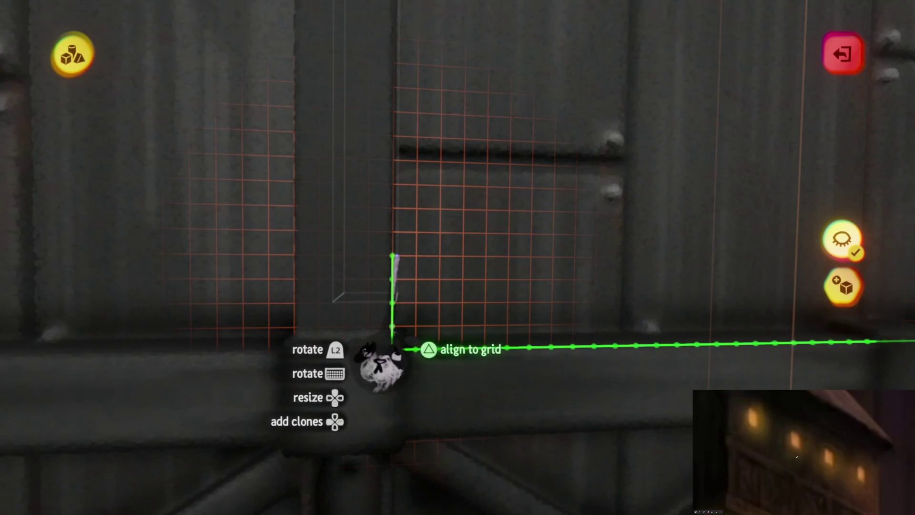
Drop the held panel, align it to the grid with the Move tool, and exit sculpt mode
left_click_drag(381, 367, 408, 378)
key("Tab")
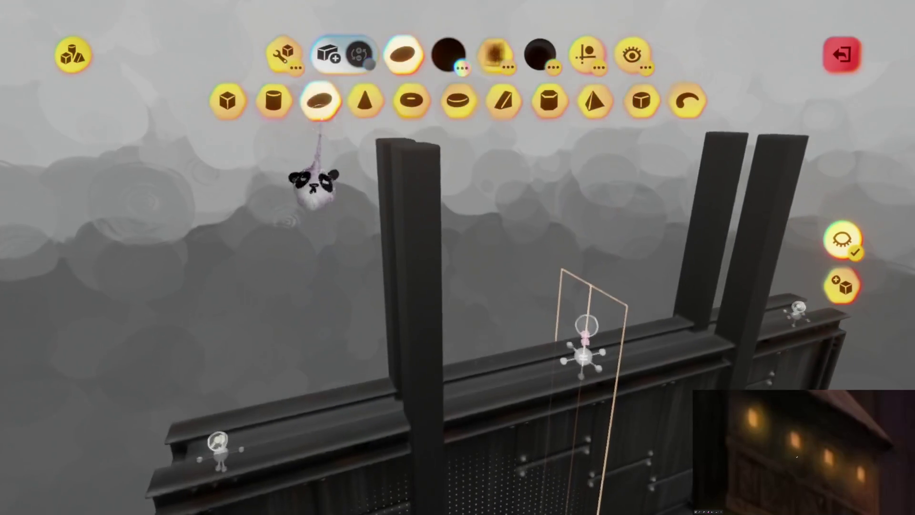
left_click(284, 55)
mouse_move(391, 309)
left_mouse_down()
mouse_move(398, 327)
mouse_move(408, 306)
mouse_move(420, 329)
left_mouse_up()
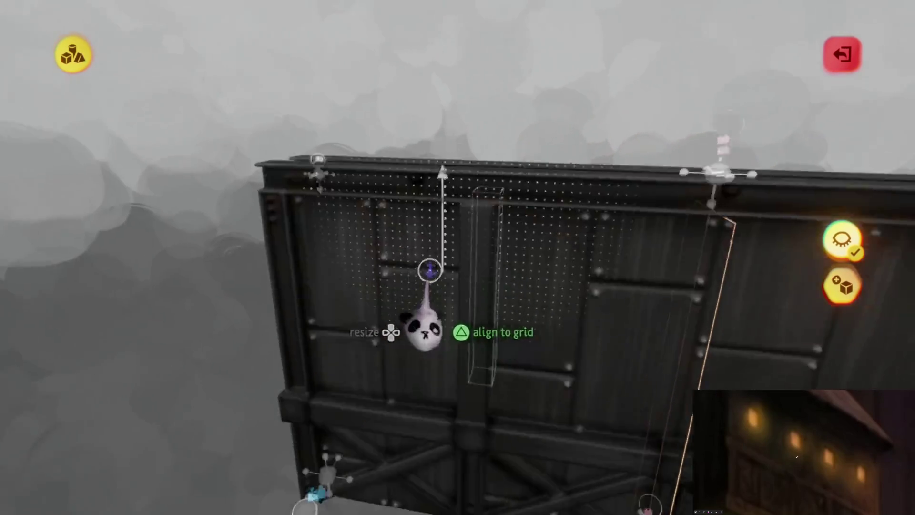
left_click_drag(427, 270, 471, 286)
key("Escape")
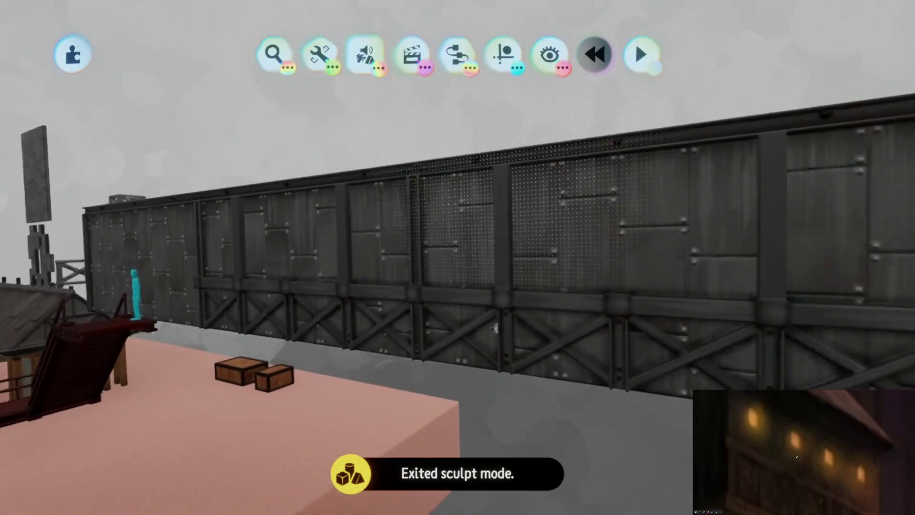
Reopen the wall panel for sculpting and turn off kaleidoscope symmetry and surface snapping
scroll(497, 319, "up", 3)
double_click(482, 251)
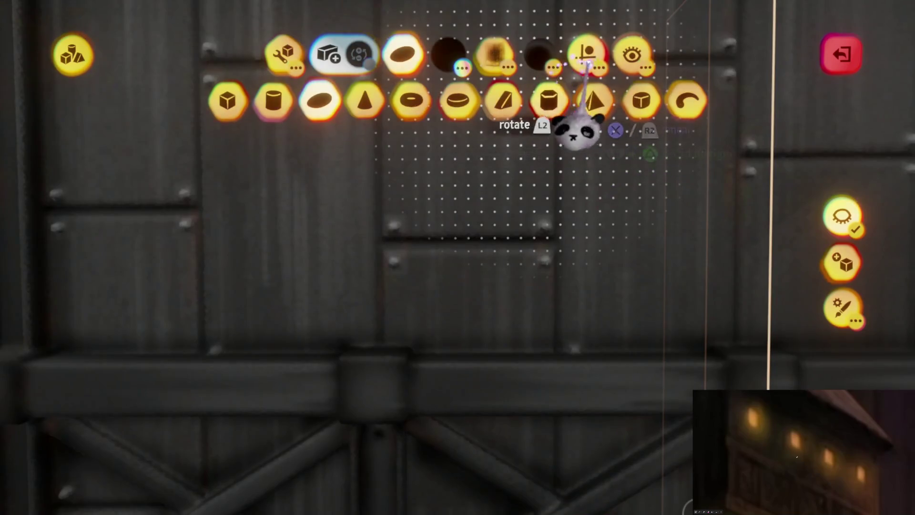
left_click(586, 56)
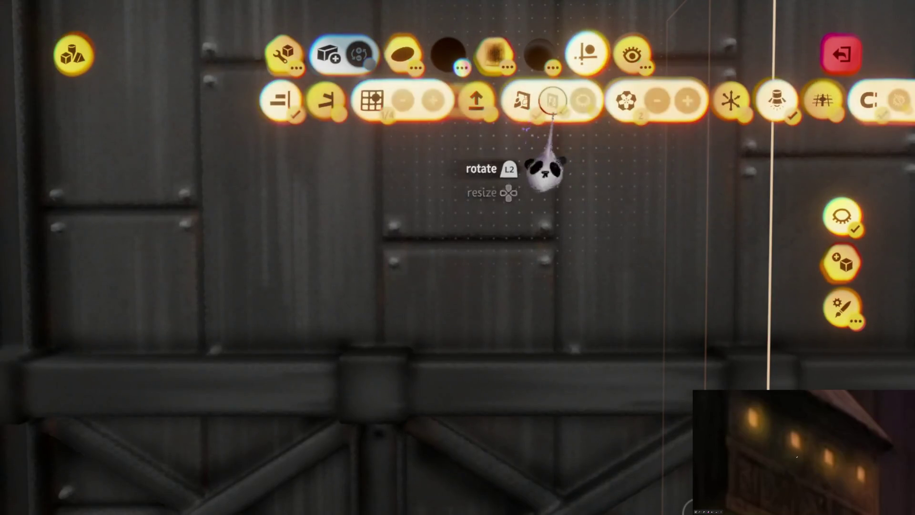
left_click(627, 101)
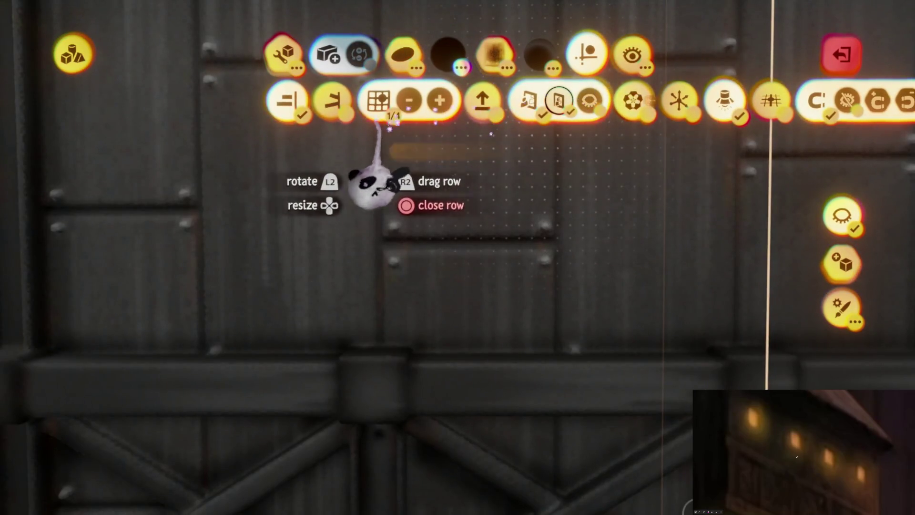
left_click(291, 101)
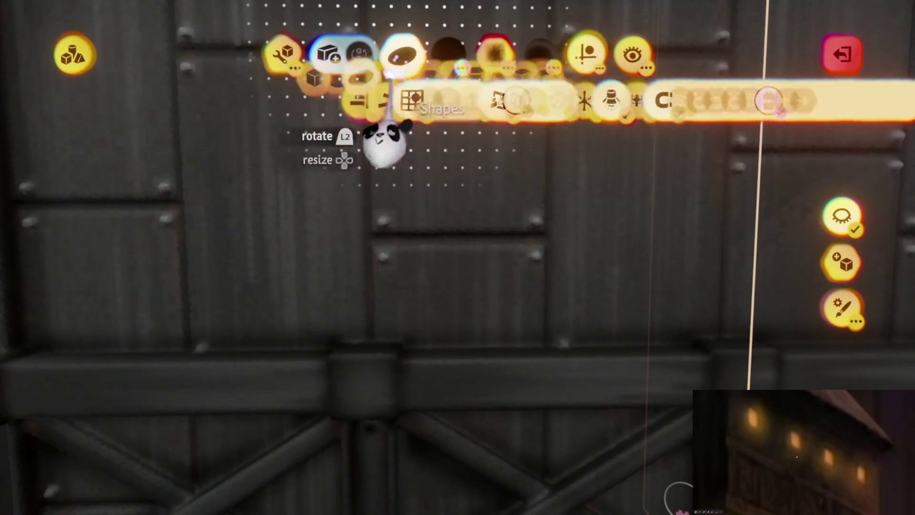
key("c")
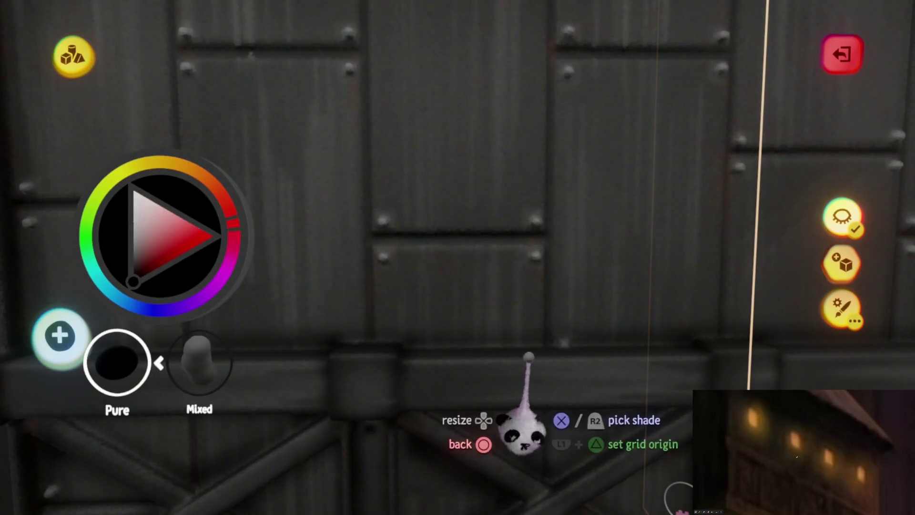
key("Escape")
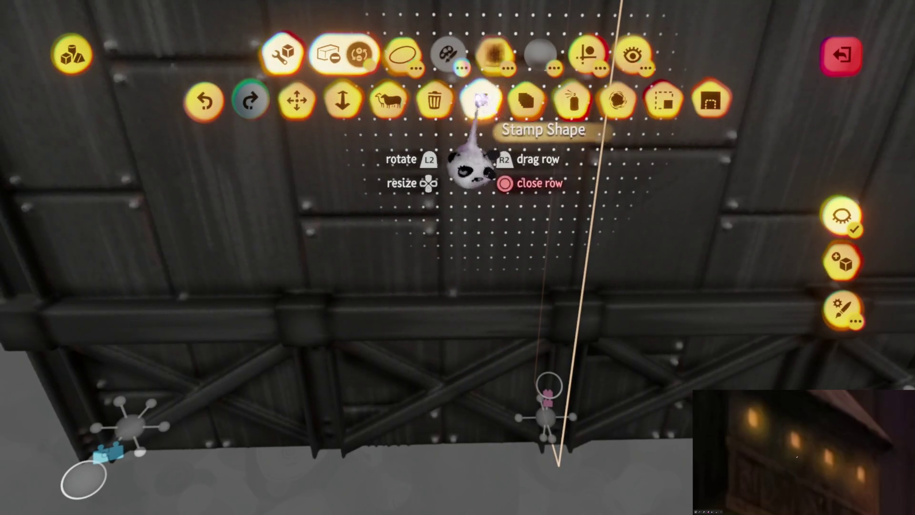
Stamp a box on the panel and stretch it into a tall pillar against the beam
left_click(228, 101)
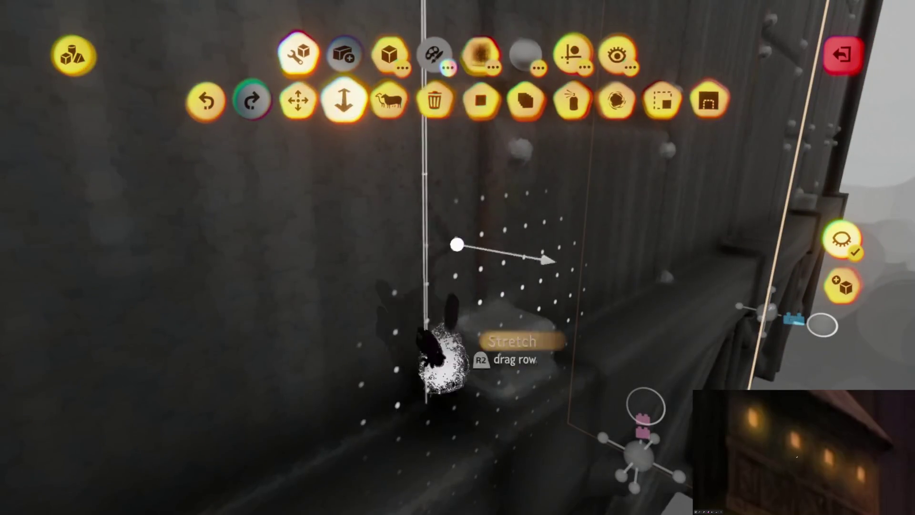
mouse_move(503, 334)
left_mouse_down()
mouse_move(460, 378)
mouse_move(474, 307)
mouse_move(466, 235)
left_mouse_up()
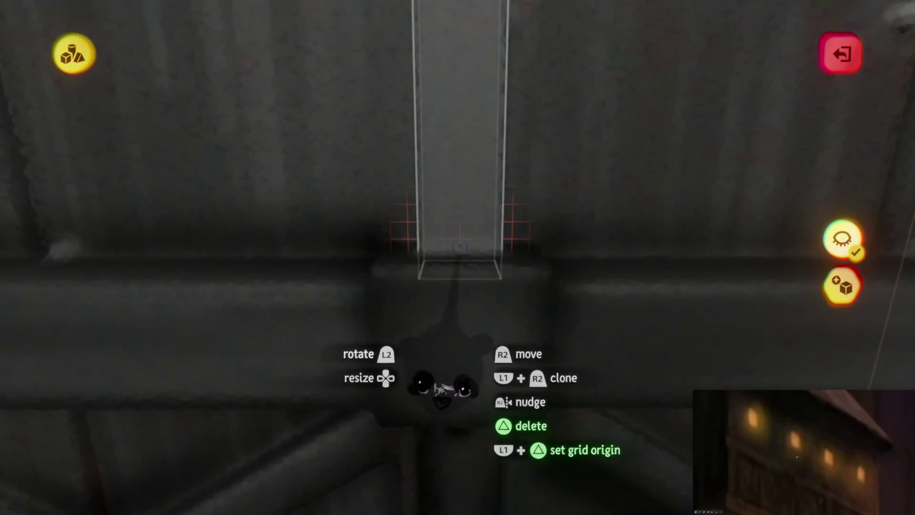
left_click_drag(465, 255, 467, 248)
mouse_move(455, 388)
left_mouse_down()
mouse_move(460, 363)
mouse_move(450, 352)
left_mouse_up()
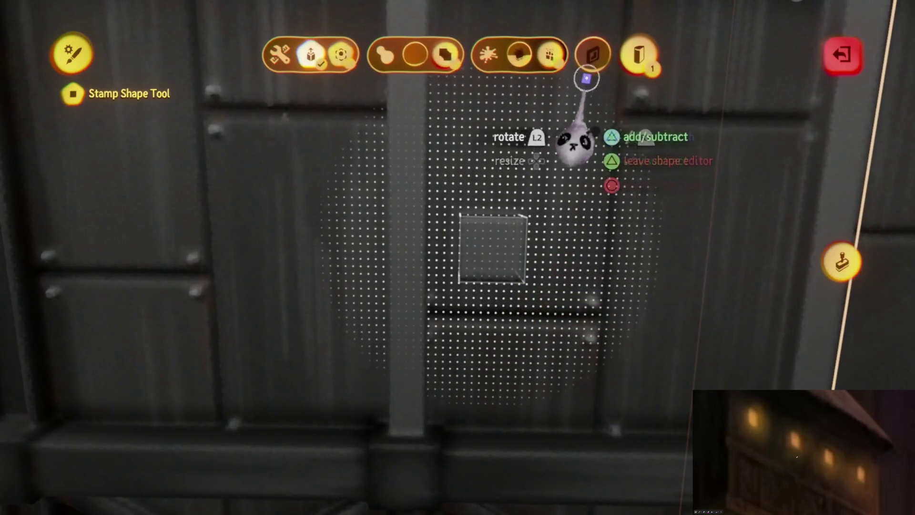
Switch the stamp to Hole and cut square window openings into each panel section
key("c")
key("Escape")
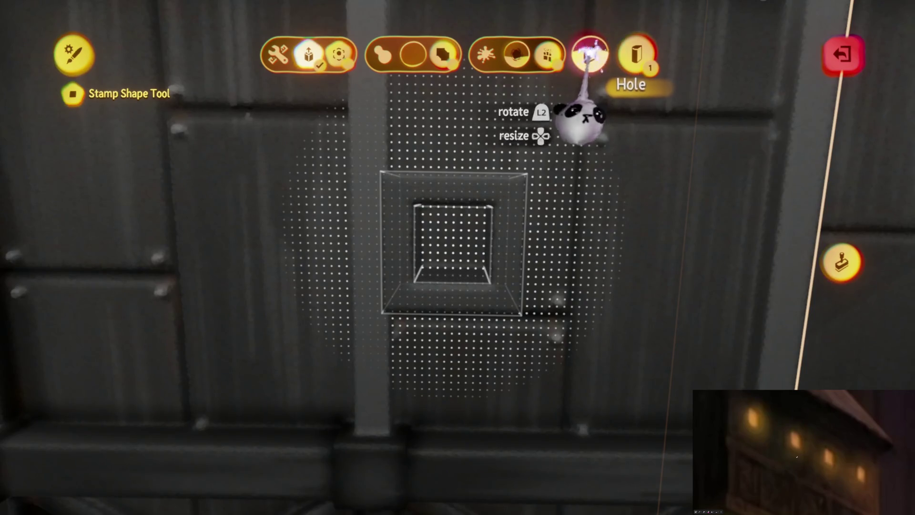
key("Escape")
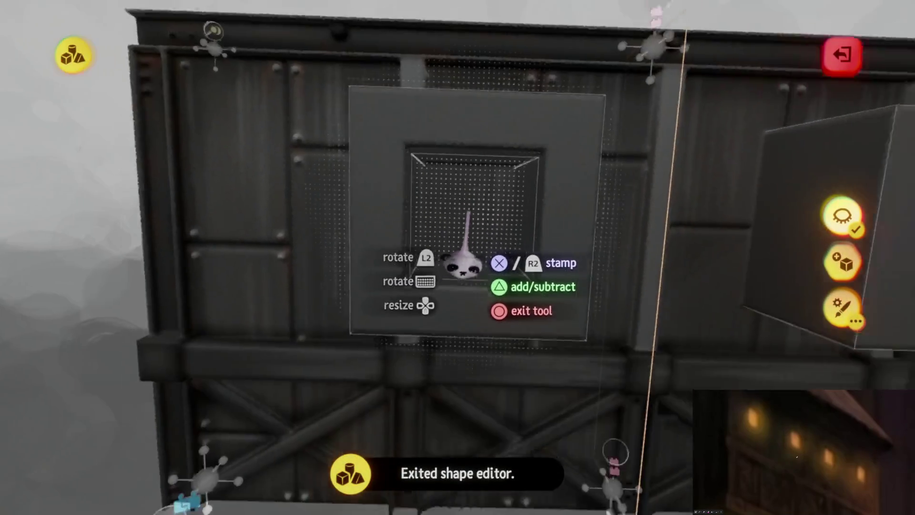
left_click(471, 224)
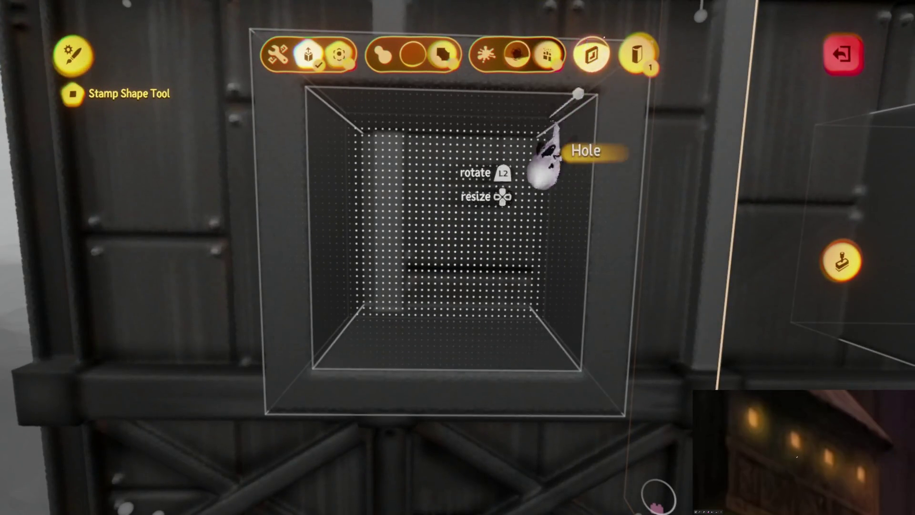
key("Escape")
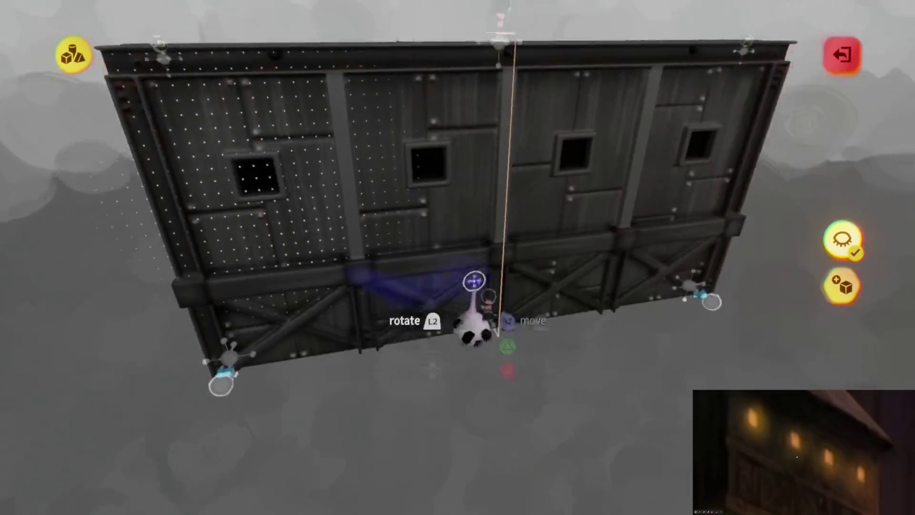
key("Escape")
scroll(484, 269, "up", 10)
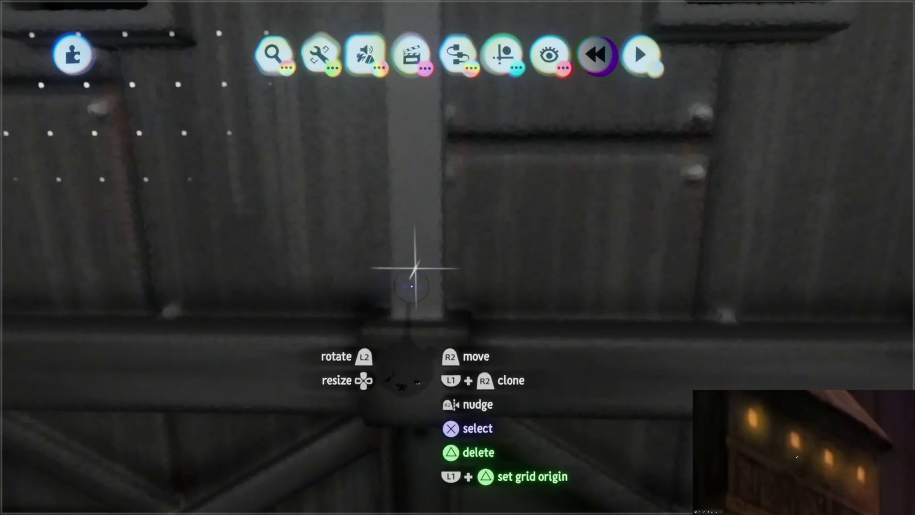
Open the windowed wall panel for sculpting and stamp a box shape onto it
double_click(419, 307)
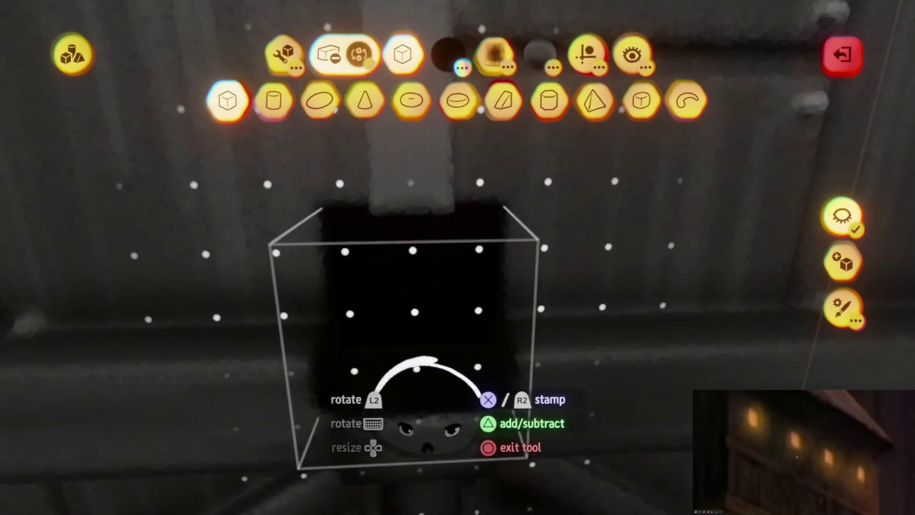
left_click(643, 364)
left_click_drag(644, 364, 586, 362)
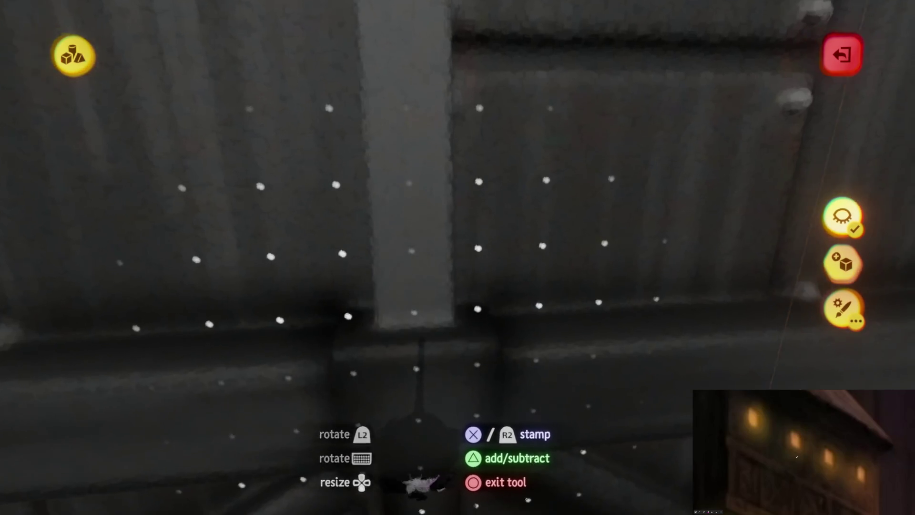
scroll(425, 484, "up", 3)
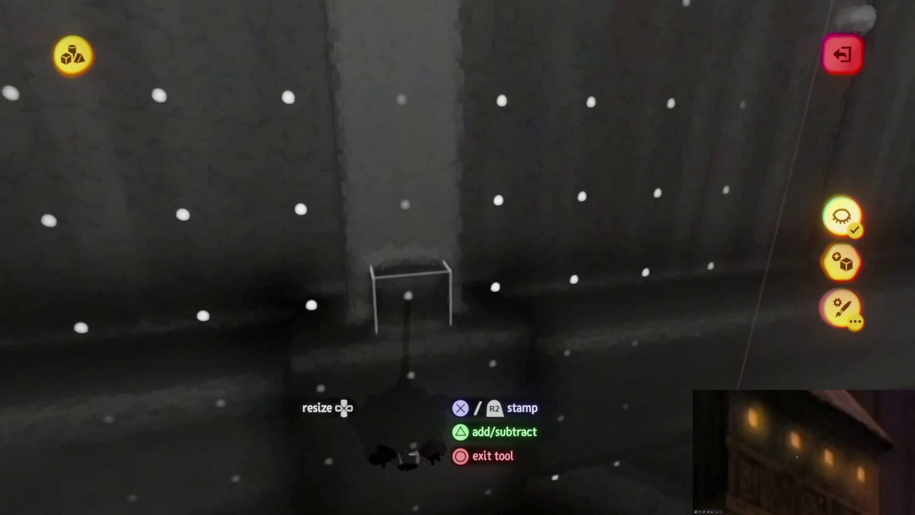
scroll(405, 455, "up", 3)
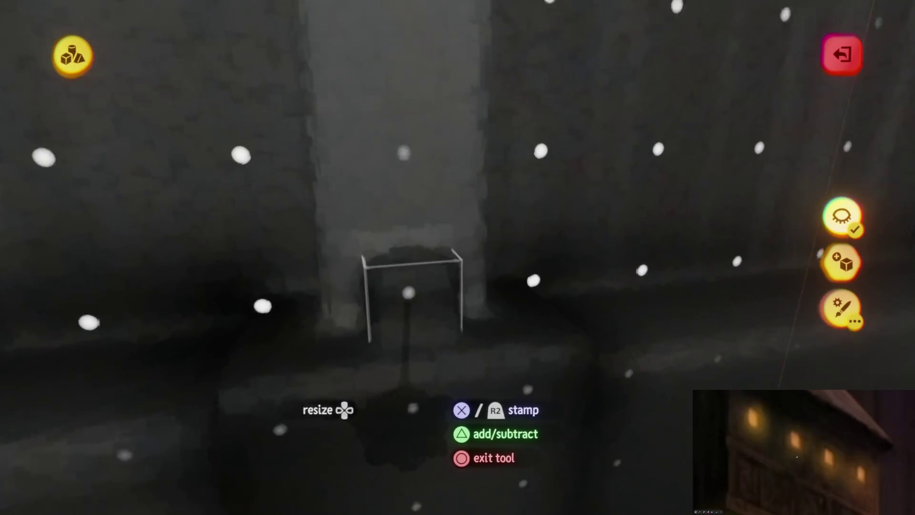
key("Escape")
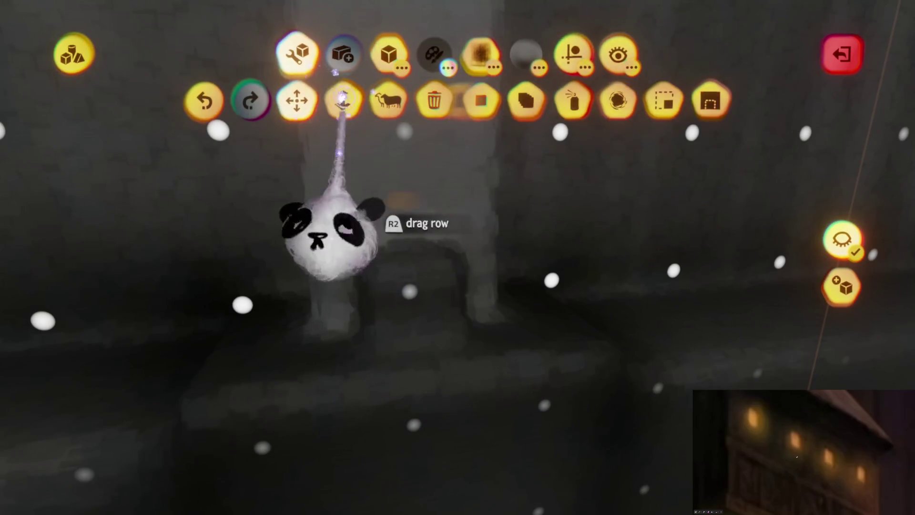
Stretch the box into a tall, thin beam, rotate it to 135°, and exit sculpting
mouse_move(412, 270)
left_mouse_down()
mouse_move(398, 367)
mouse_move(415, 276)
mouse_move(433, 310)
mouse_move(374, 368)
mouse_move(409, 220)
left_mouse_up()
key("Escape")
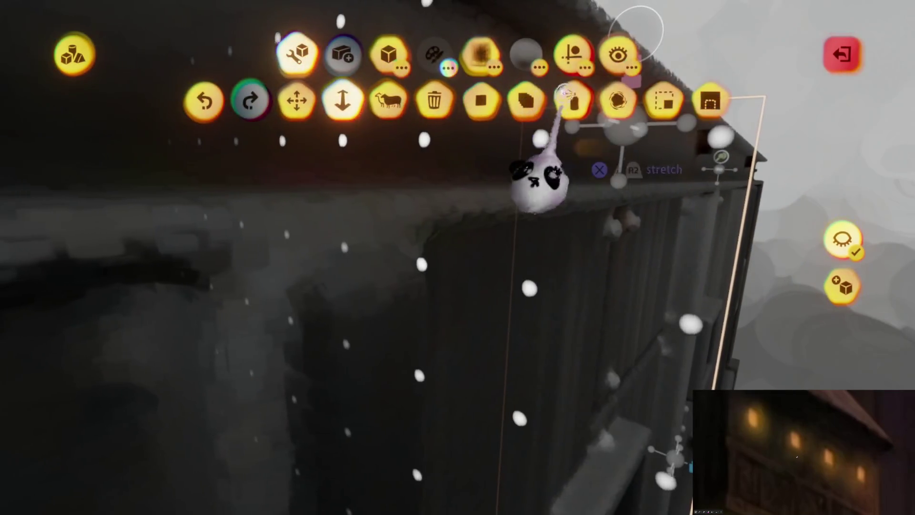
key("Escape")
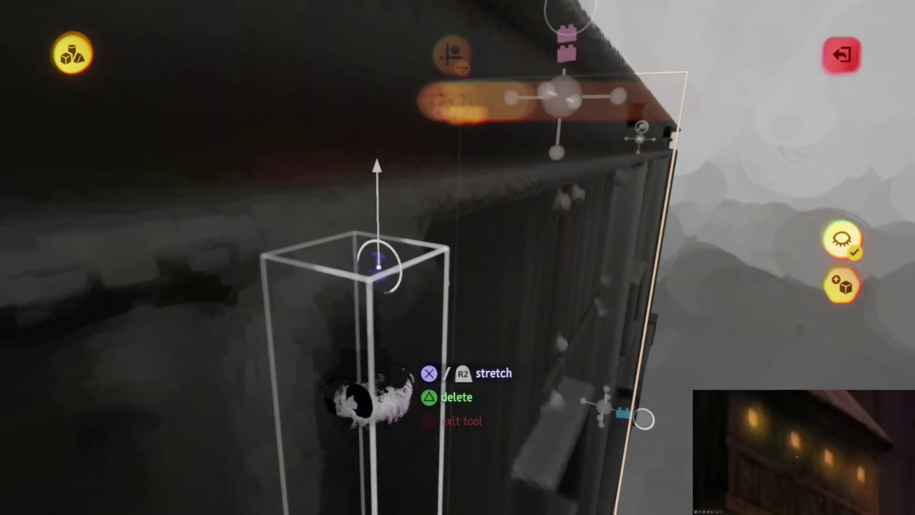
mouse_move(379, 263)
left_mouse_down()
mouse_move(378, 241)
mouse_move(377, 305)
left_mouse_up()
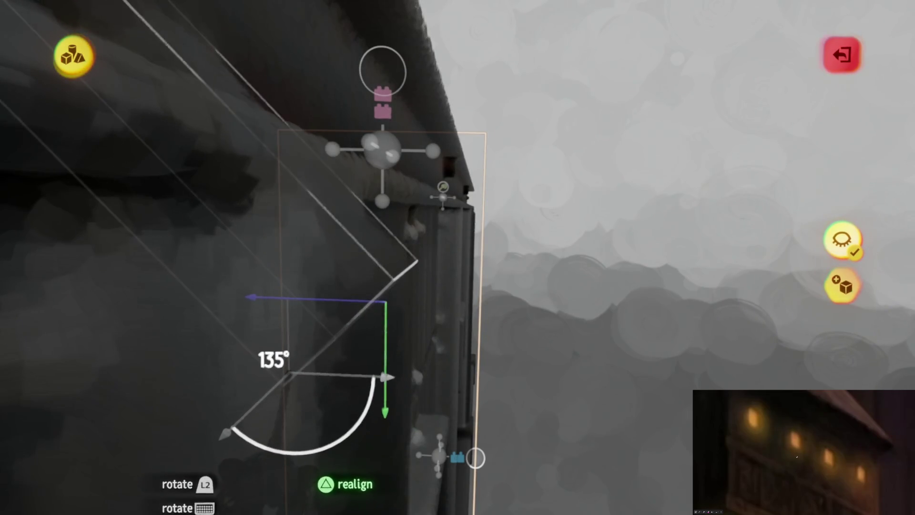
key("Escape")
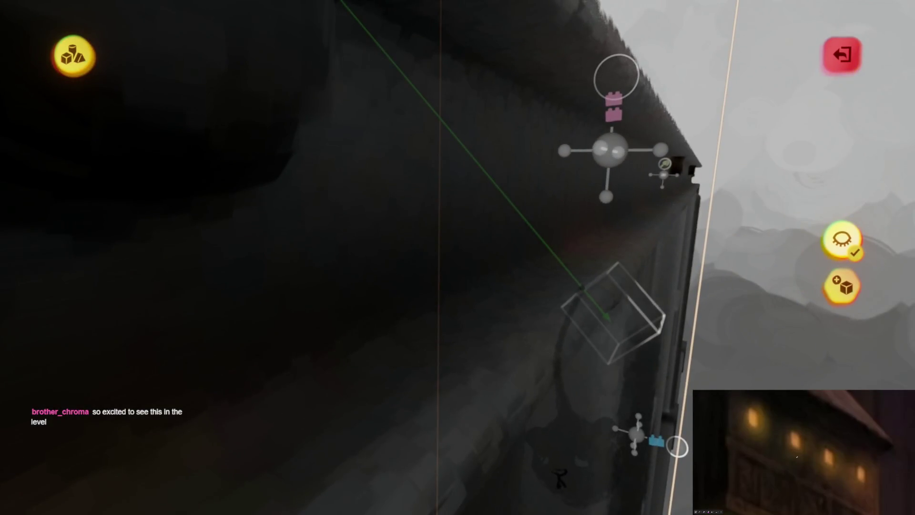
key("Escape")
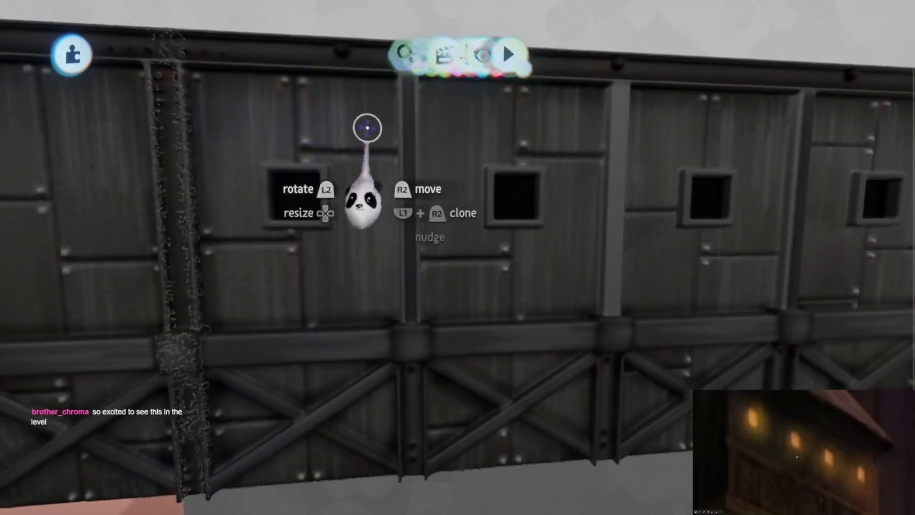
Reposition the tall beam, then leave sculpting and orbit out to see the scene
left_click(502, 53)
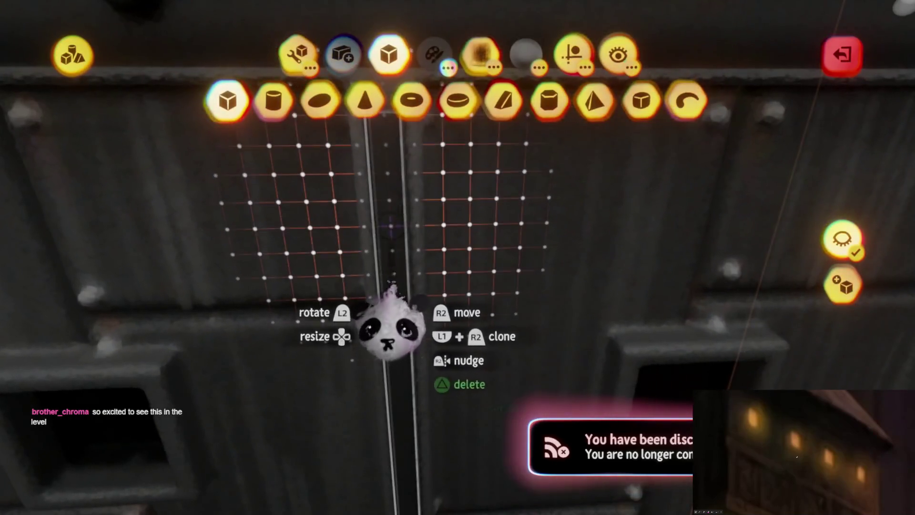
mouse_move(391, 286)
left_mouse_down()
mouse_move(408, 225)
mouse_move(439, 225)
mouse_move(439, 245)
left_mouse_up()
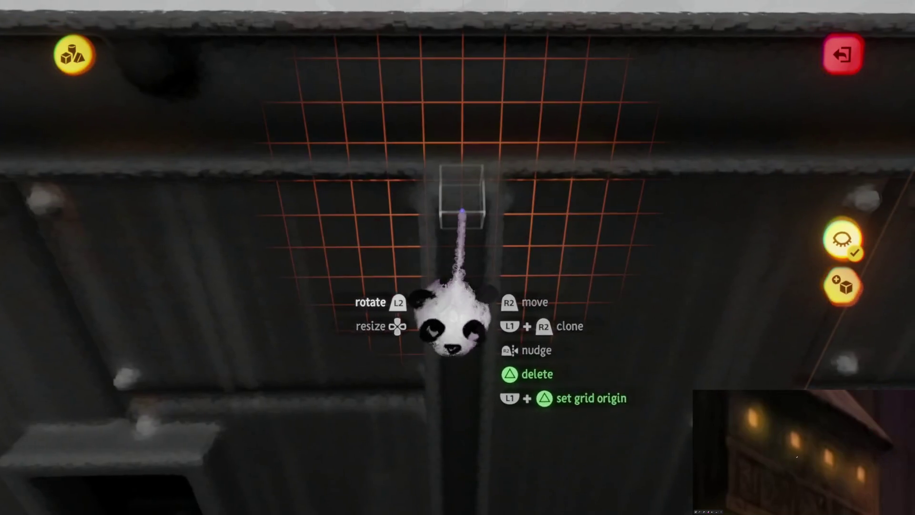
mouse_move(461, 210)
left_mouse_down()
mouse_move(456, 231)
mouse_move(429, 252)
left_mouse_up()
key("Escape")
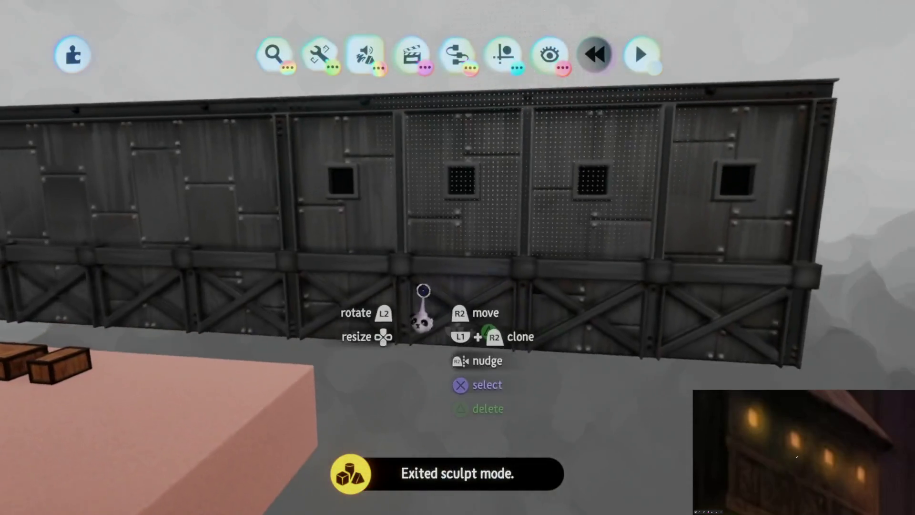
left_click_drag(424, 305, 523, 138)
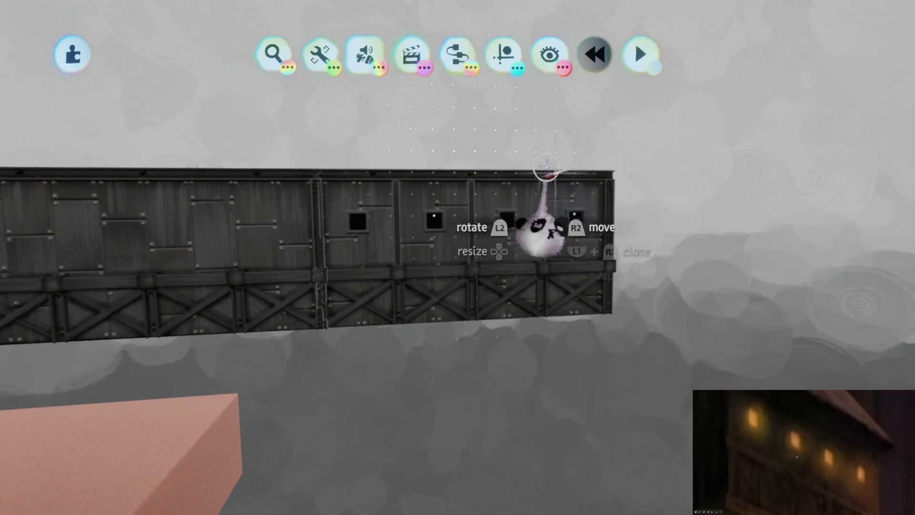
Clone the windowed wall section and set the copy down on the upper row
left_click(503, 53)
left_click(319, 100)
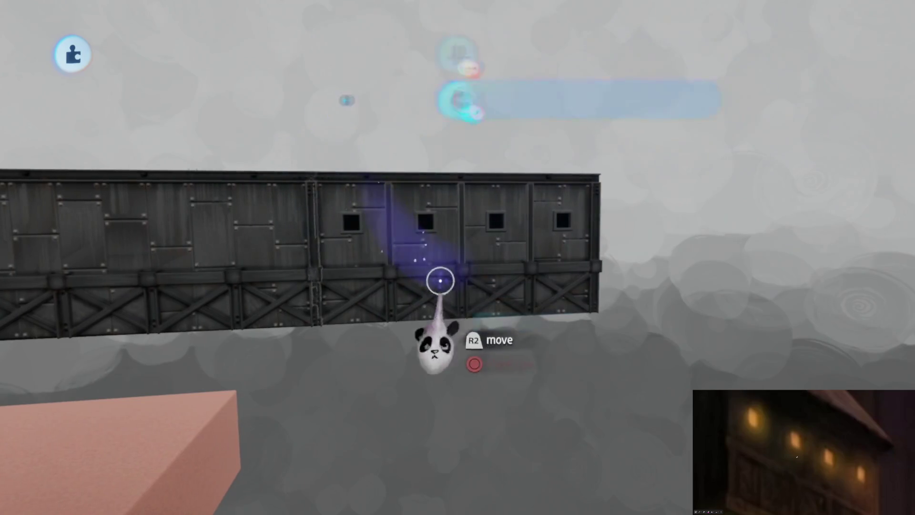
left_click_drag(422, 97, 584, 229)
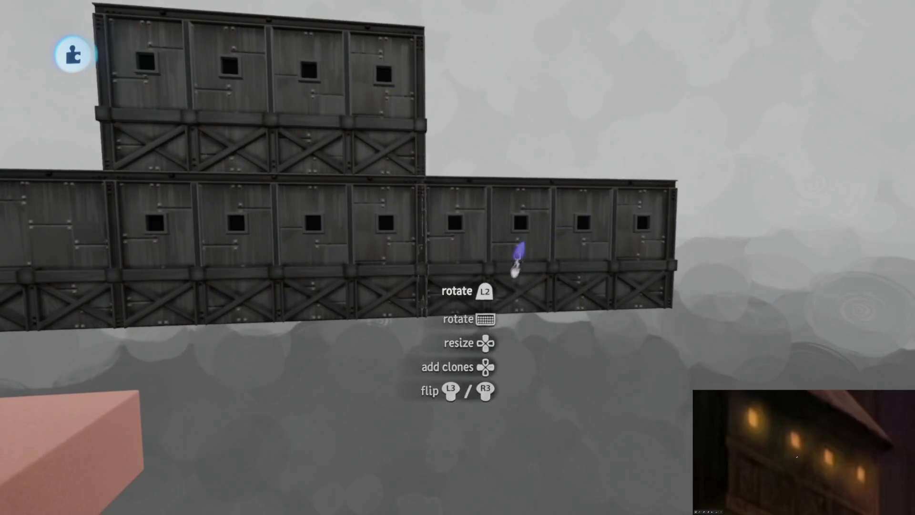
left_click_drag(519, 260, 542, 123)
left_click_drag(515, 154, 514, 157)
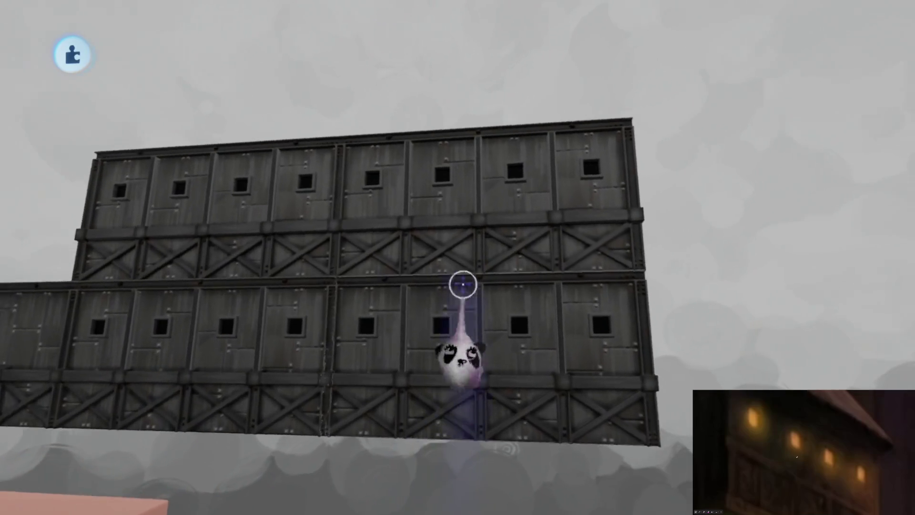
Move a four-panel wall section beside the other wall and turn one section 90° to form a corner
left_click_drag(463, 281, 512, 176)
mouse_move(403, 281)
left_mouse_down()
mouse_move(453, 310)
mouse_move(415, 363)
left_mouse_up()
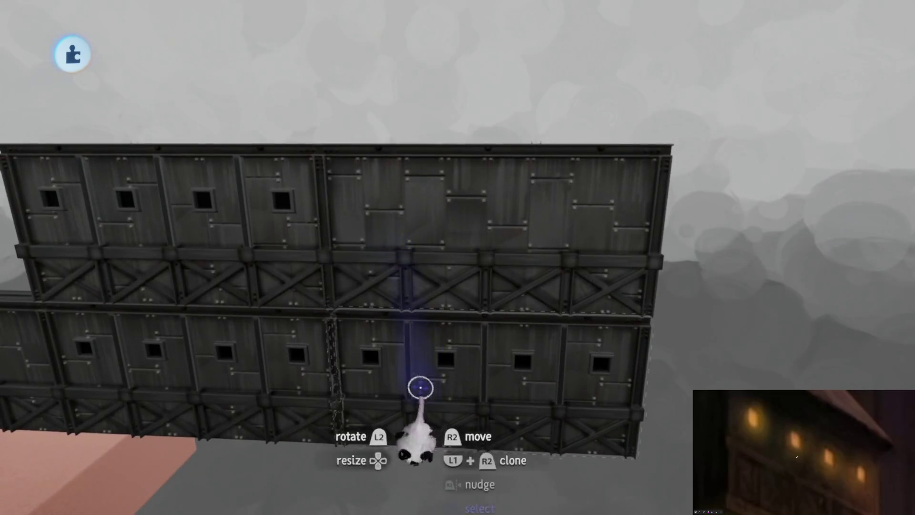
mouse_move(262, 343)
left_mouse_down()
mouse_move(535, 204)
mouse_move(468, 285)
left_mouse_up()
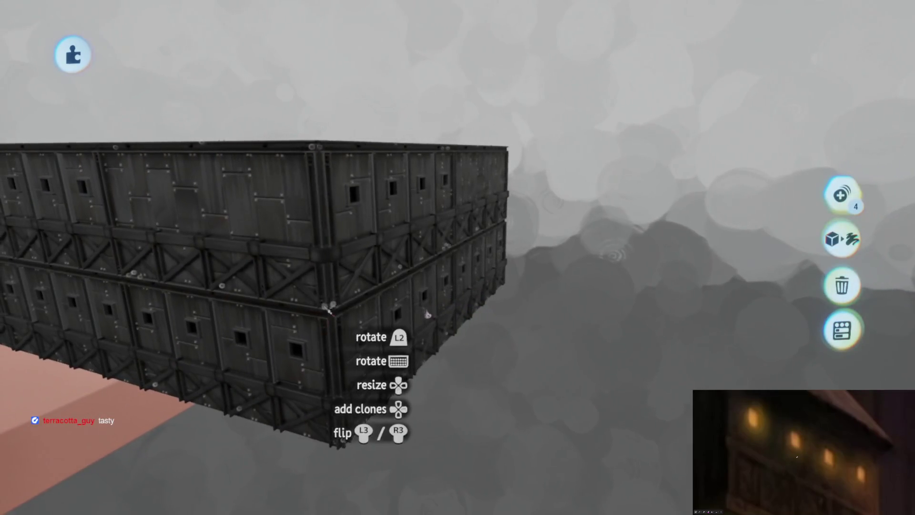
mouse_move(407, 317)
left_mouse_down()
mouse_move(490, 439)
mouse_move(409, 357)
left_mouse_up()
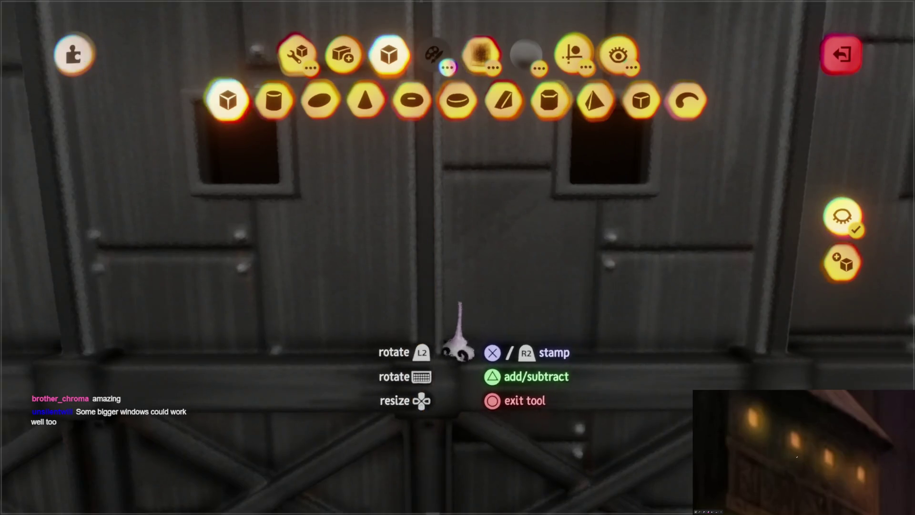
Exit sculpting to return to the scene with the panel wall beside the staircase platform
key("Escape")
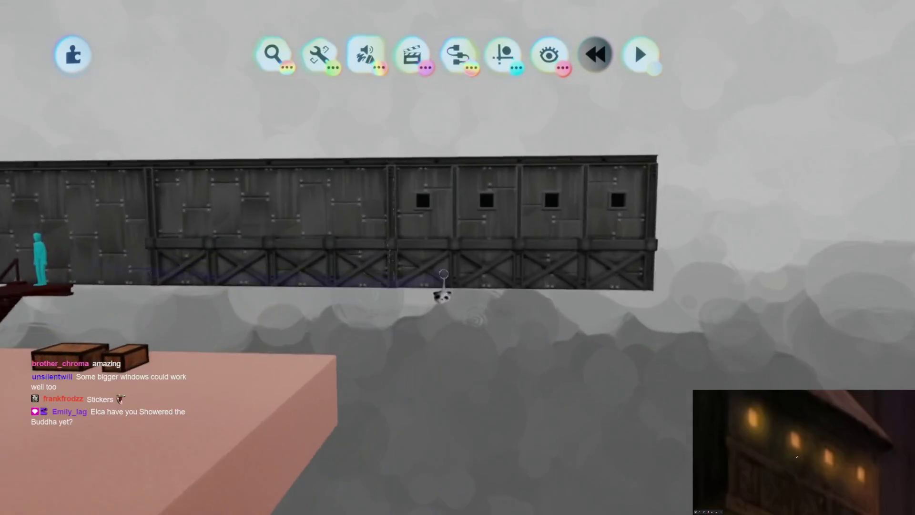
Move the held wall section forward and orbit to inspect it from above and below
mouse_move(443, 291)
left_mouse_down()
mouse_move(419, 286)
mouse_move(417, 330)
mouse_move(457, 302)
mouse_move(519, 310)
mouse_move(440, 390)
mouse_move(452, 361)
left_mouse_up()
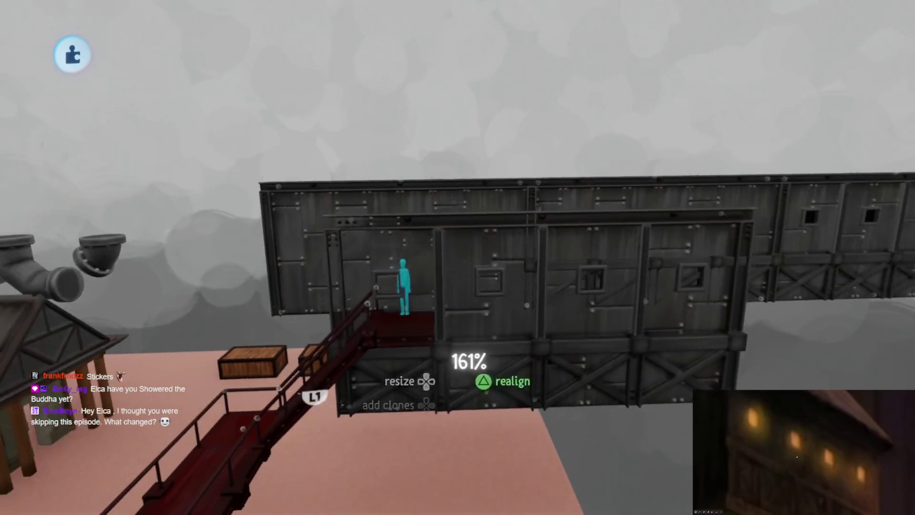
mouse_move(425, 265)
left_mouse_down()
mouse_move(423, 190)
mouse_move(425, 286)
mouse_move(566, 325)
mouse_move(516, 325)
mouse_move(537, 367)
mouse_move(499, 436)
mouse_move(453, 448)
mouse_move(461, 451)
mouse_move(470, 413)
mouse_move(439, 373)
mouse_move(439, 265)
left_mouse_up()
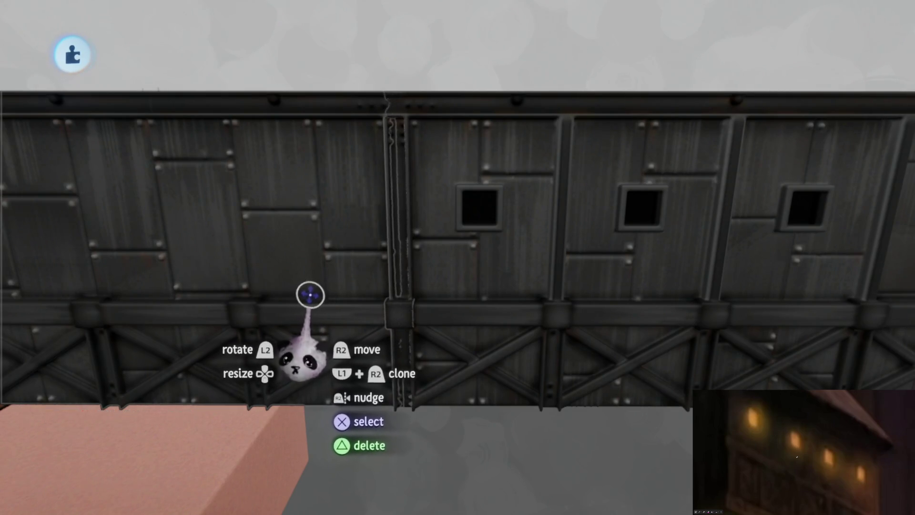
mouse_move(354, 335)
left_mouse_down()
mouse_move(448, 333)
mouse_move(444, 359)
mouse_move(495, 404)
mouse_move(488, 348)
mouse_move(383, 306)
mouse_move(374, 171)
left_mouse_up()
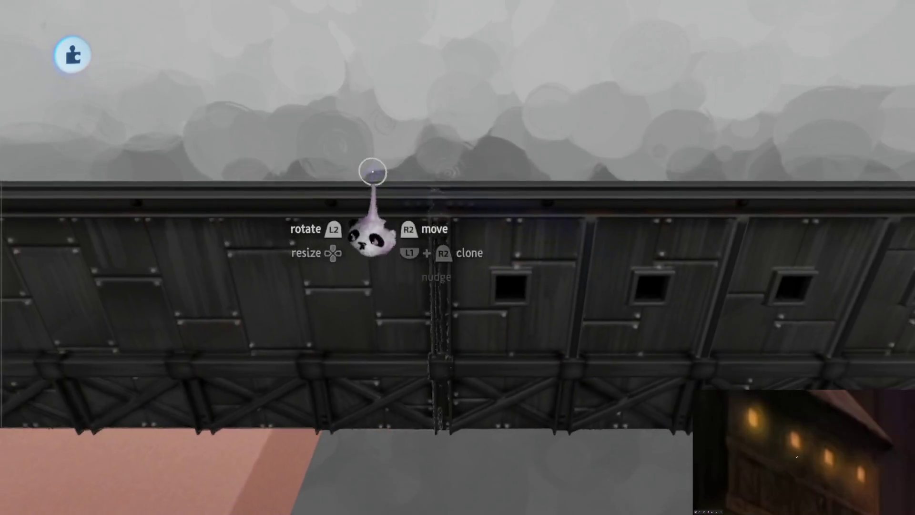
mouse_move(443, 260)
left_mouse_down()
mouse_move(472, 323)
mouse_move(482, 323)
mouse_move(443, 262)
mouse_move(466, 158)
mouse_move(494, 164)
mouse_move(510, 291)
mouse_move(484, 317)
mouse_move(491, 258)
mouse_move(421, 253)
mouse_move(410, 238)
mouse_move(419, 262)
mouse_move(446, 255)
mouse_move(414, 146)
left_mouse_up()
Remove the unwanted piece, open the guide options, and start sculpting a wall panel
key("ctrl+z")
mouse_move(455, 285)
left_mouse_down()
mouse_move(464, 474)
mouse_move(474, 413)
mouse_move(465, 309)
left_mouse_up()
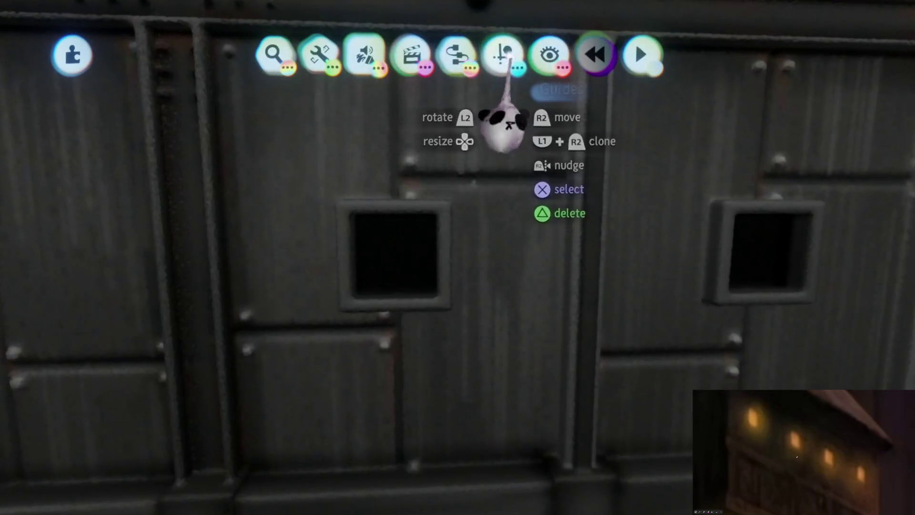
left_click(501, 54)
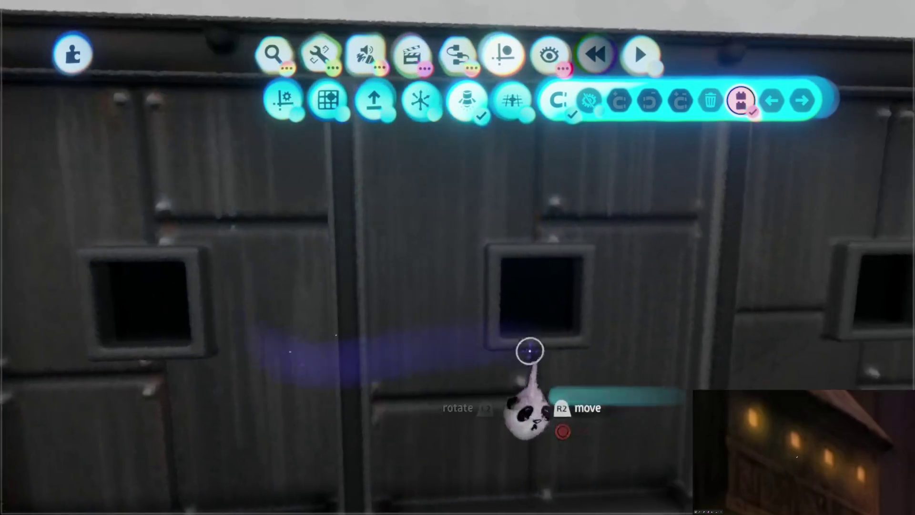
double_click(531, 347)
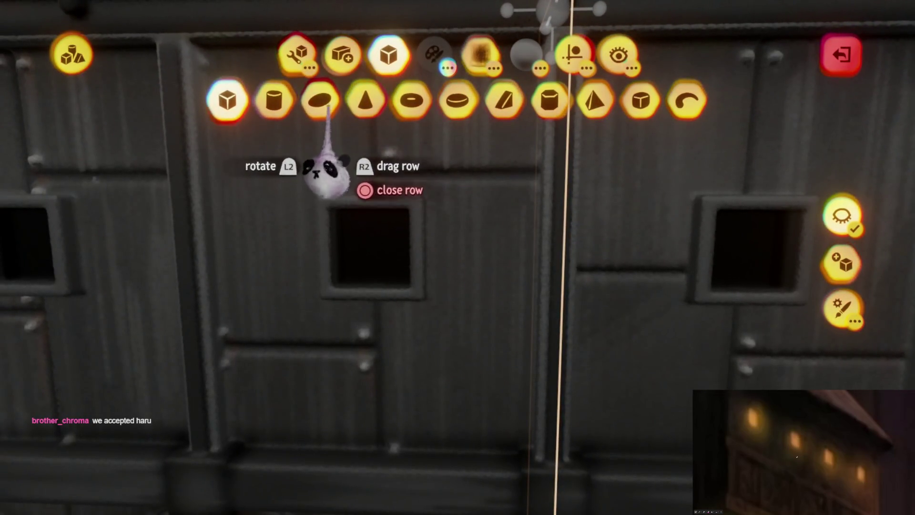
Choose the sphere sculpting shape and the smear mode for the panel
left_click(360, 227)
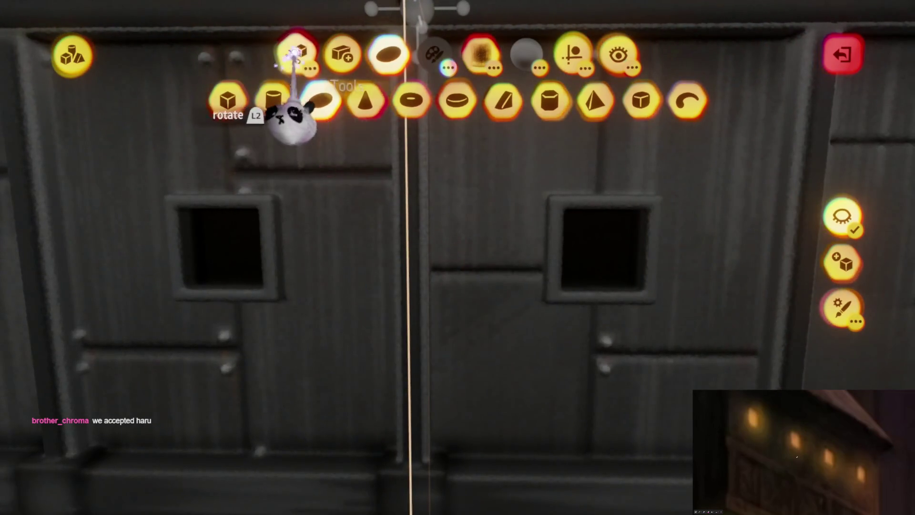
left_click(562, 104)
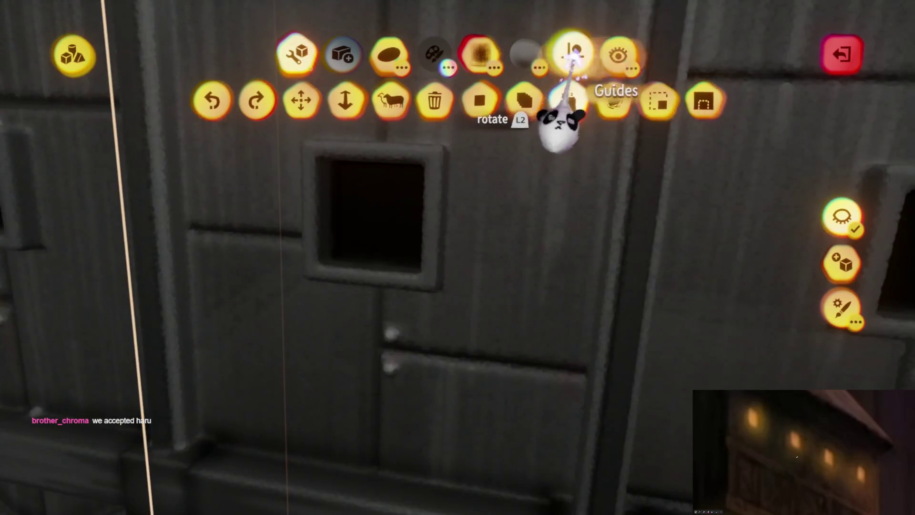
left_click(574, 55)
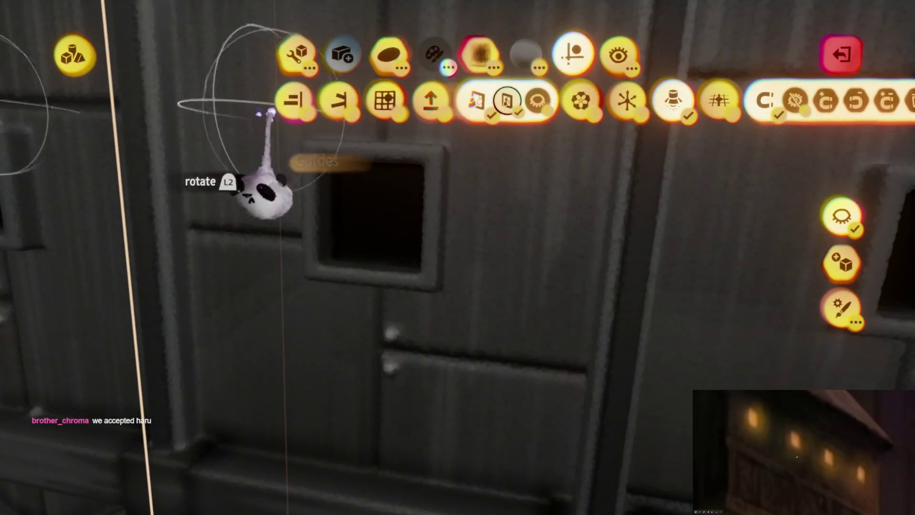
scroll(424, 329, "up", 3)
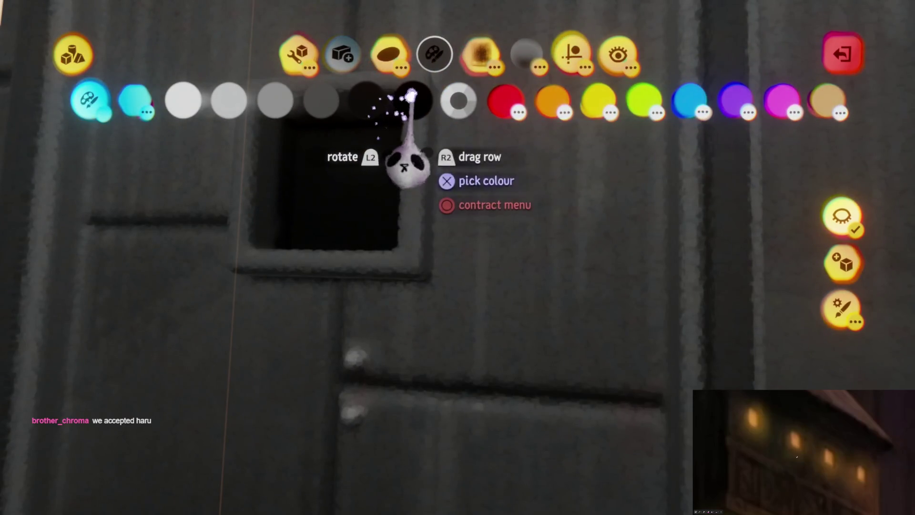
Set the sculpt colour to black and turn on Clipped Mirror in Guides
left_click(412, 99)
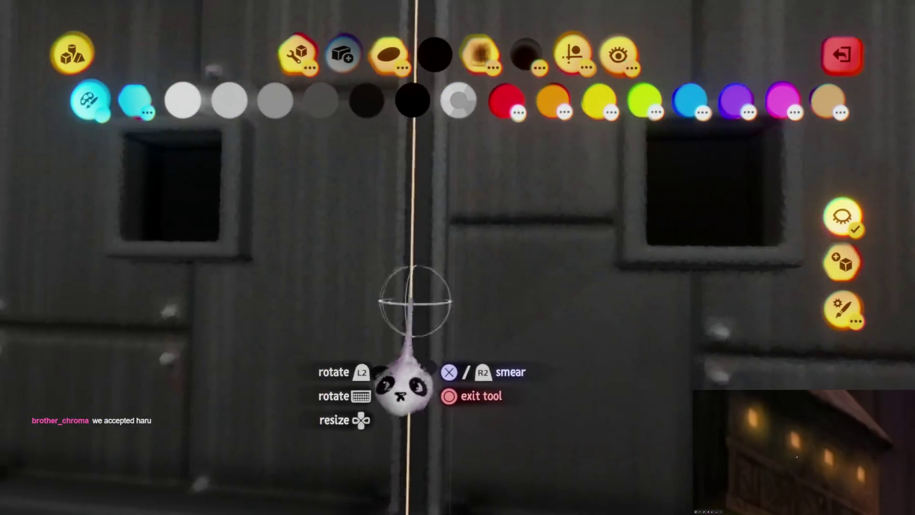
left_click(572, 54)
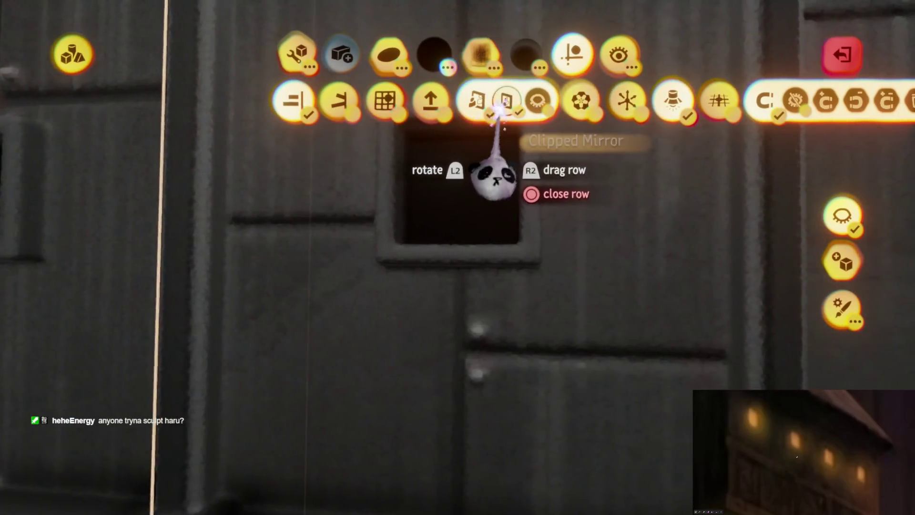
left_click(505, 99)
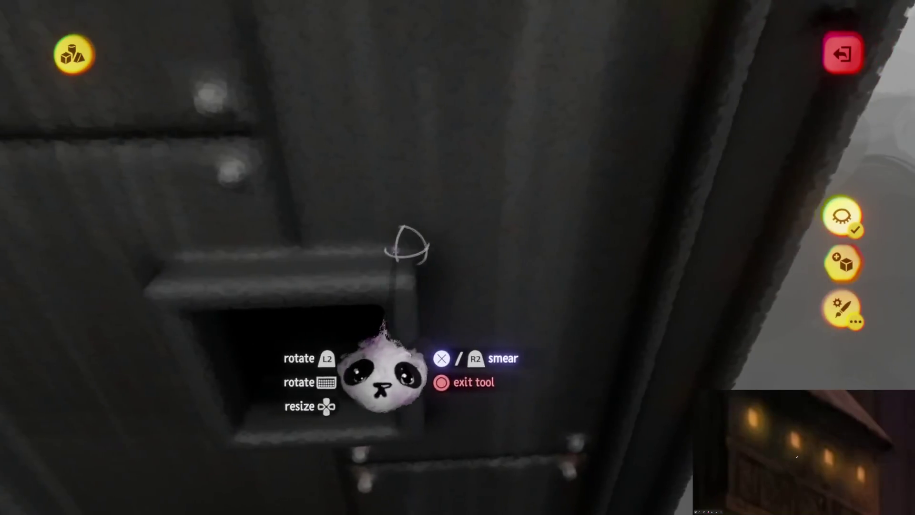
Re-enter sculpting on the panel and choose the Cylinder stamp shape
key("Escape")
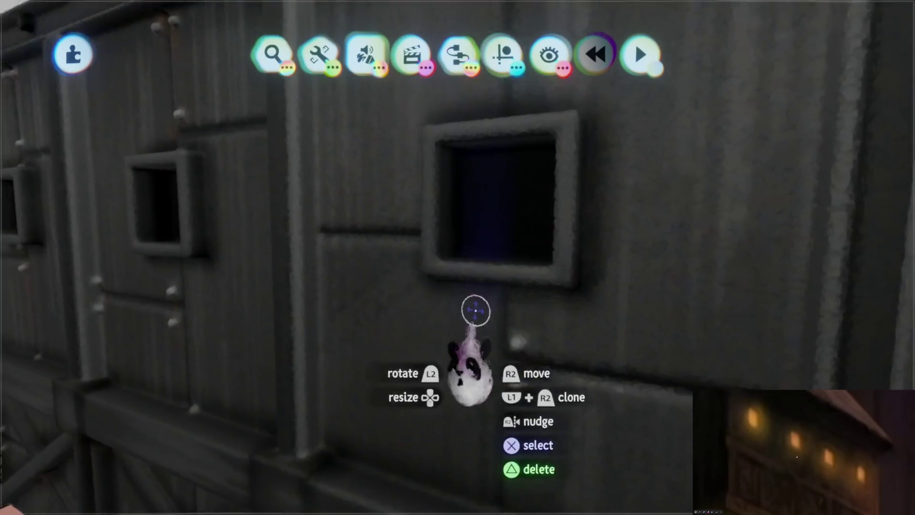
double_click(475, 311)
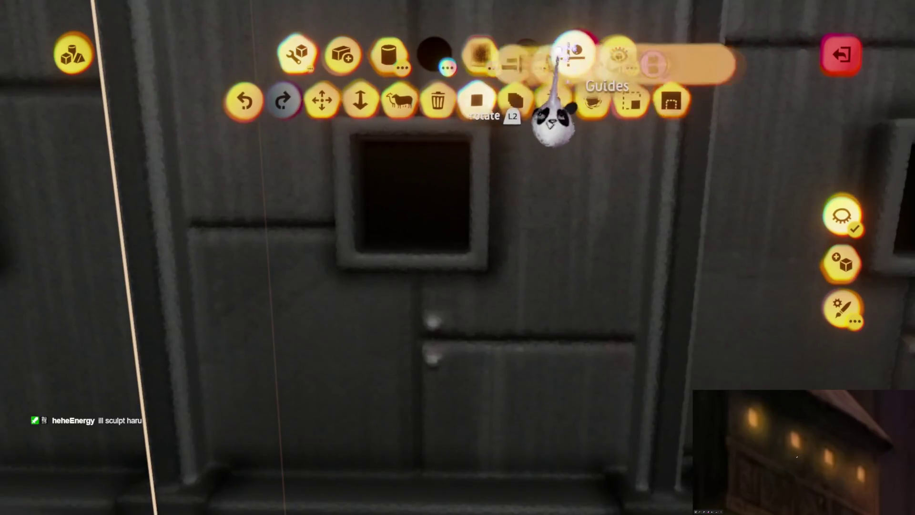
left_click(572, 54)
left_click(381, 101)
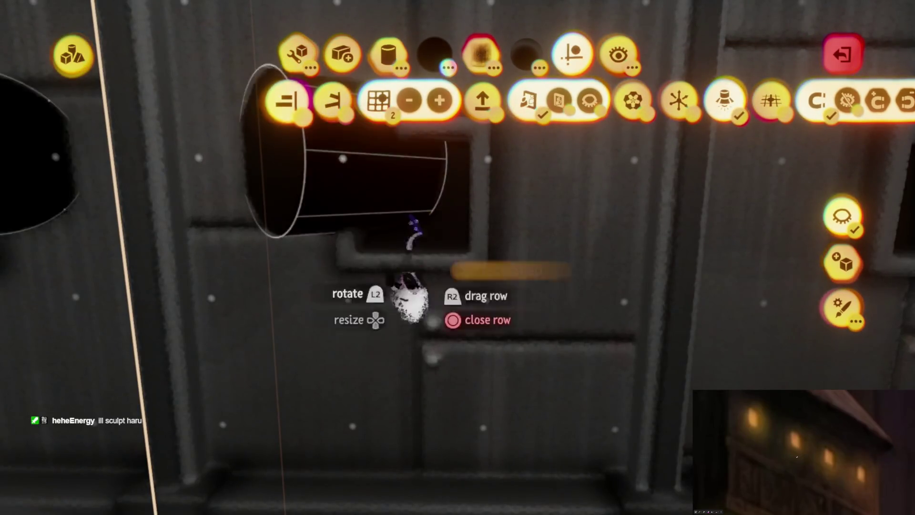
key("Escape")
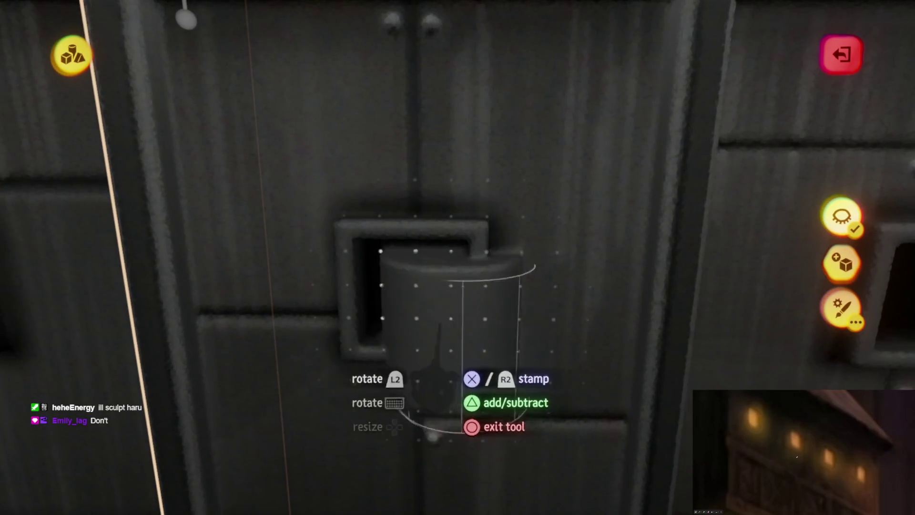
Stretch the cylinder into a tall column that fills the square window
scroll(405, 406, "up", 5)
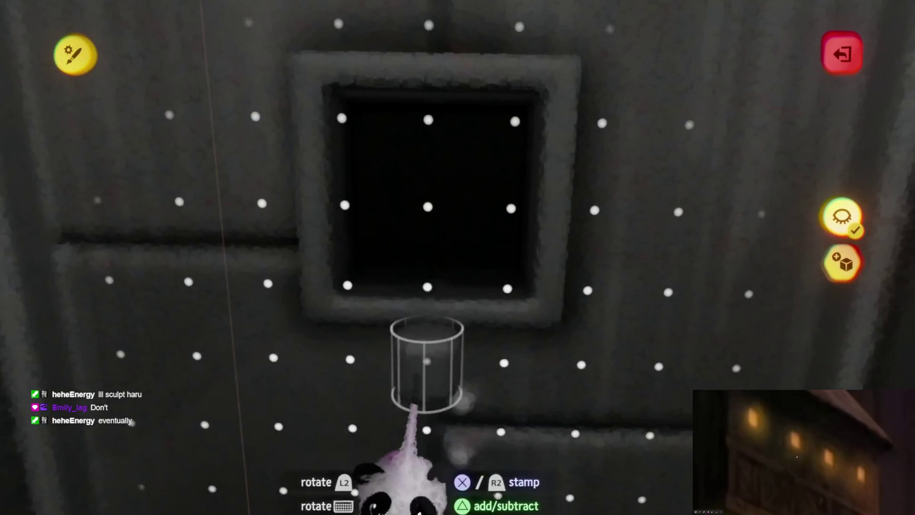
left_click(407, 443)
mouse_move(409, 466)
left_mouse_down()
mouse_move(409, 290)
mouse_move(412, 477)
left_mouse_up()
key("Escape")
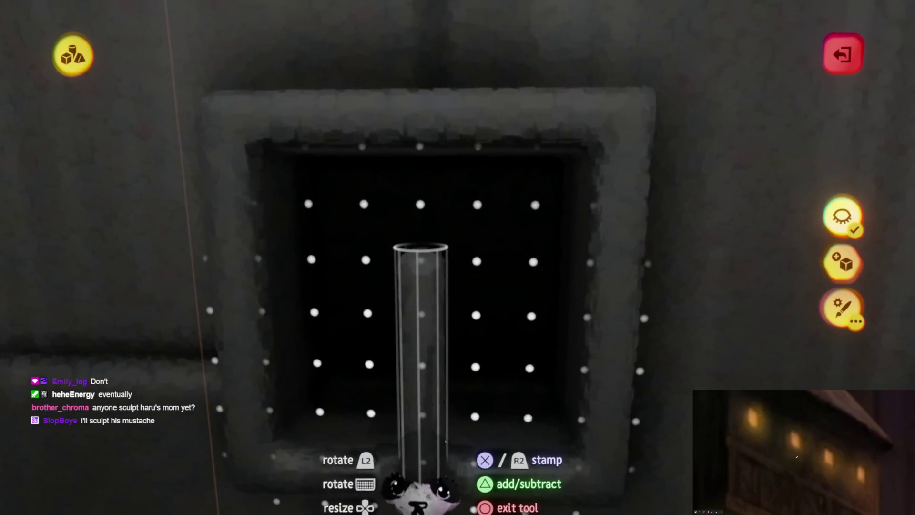
key("Escape")
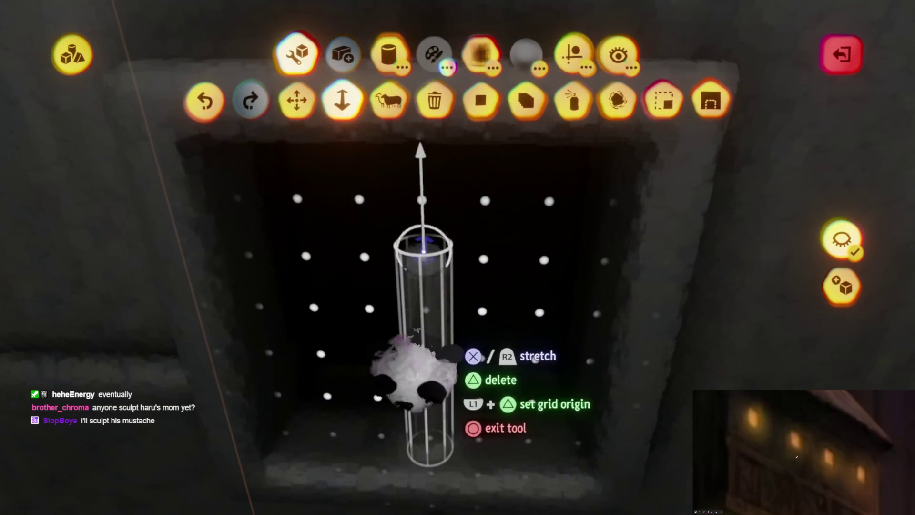
left_click_drag(423, 251, 457, 219)
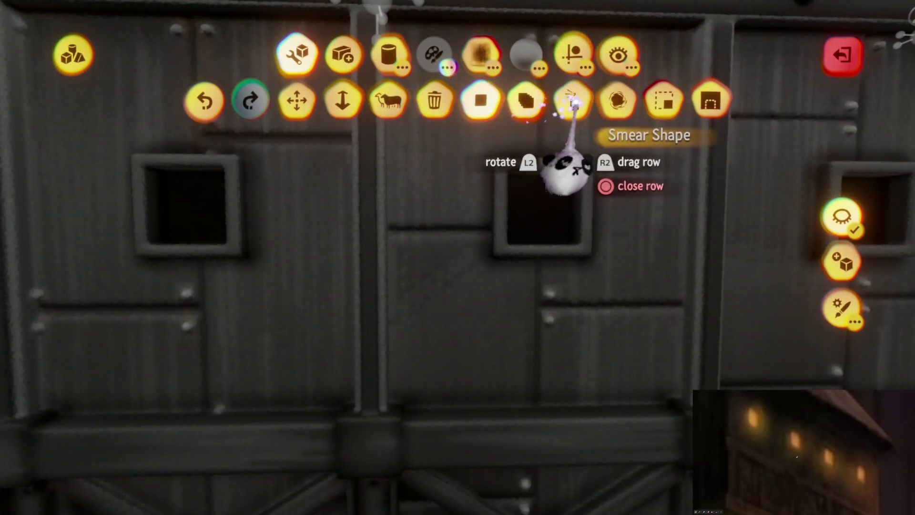
Switch the brush to a curve shape and stretch it into a tall cone
left_click(680, 98)
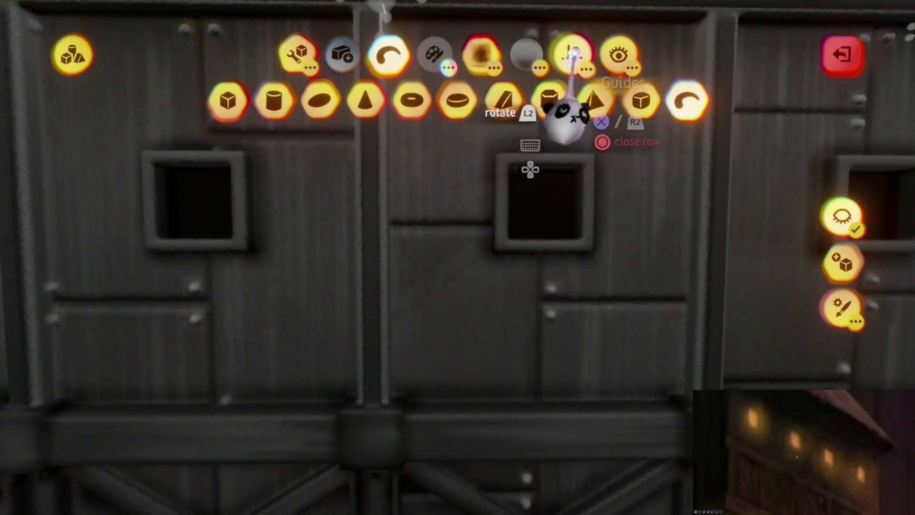
left_click(572, 53)
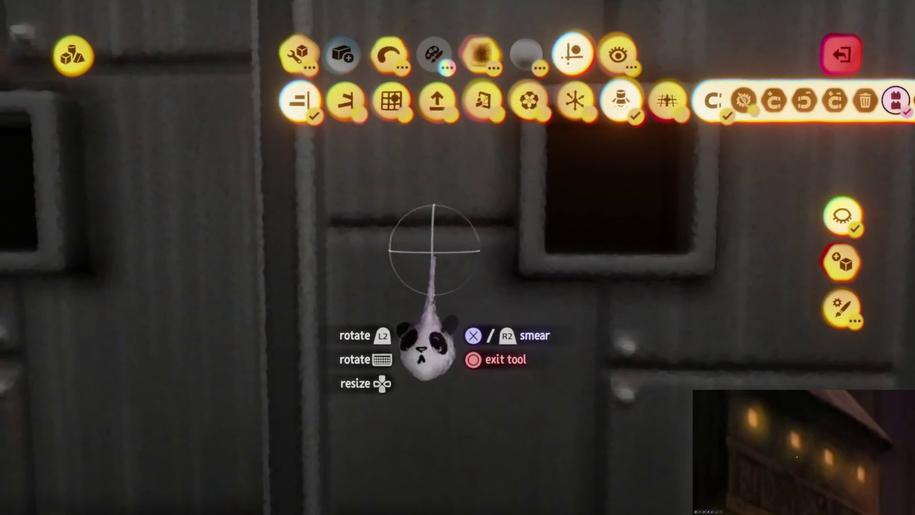
left_click(436, 262)
left_click_drag(437, 296, 441, 365)
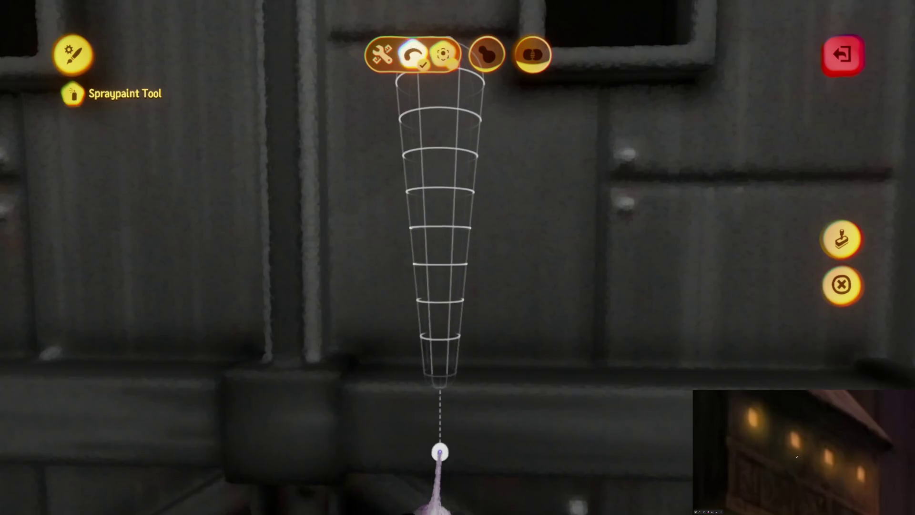
key("Escape")
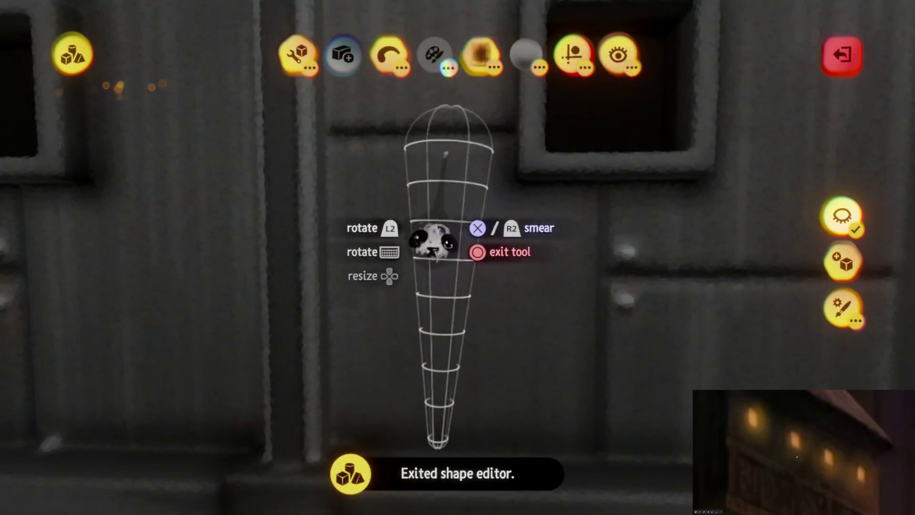
Spraypaint the panel sculpture in a brown shade from the orange and red colours
left_click(427, 239)
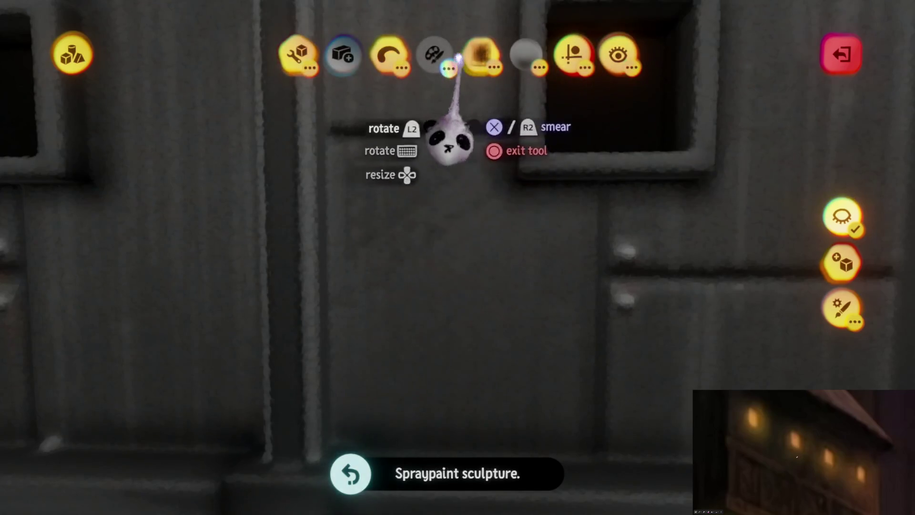
left_click(433, 54)
left_click(578, 110)
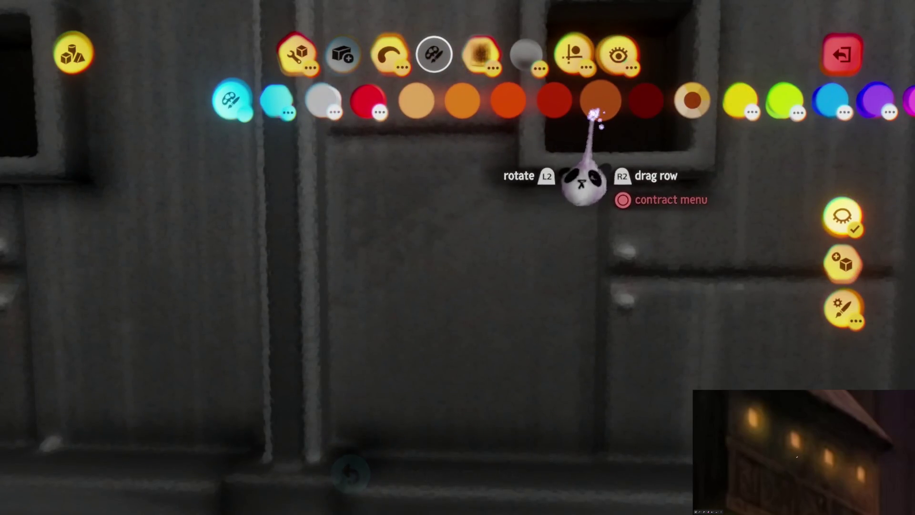
left_click(470, 301)
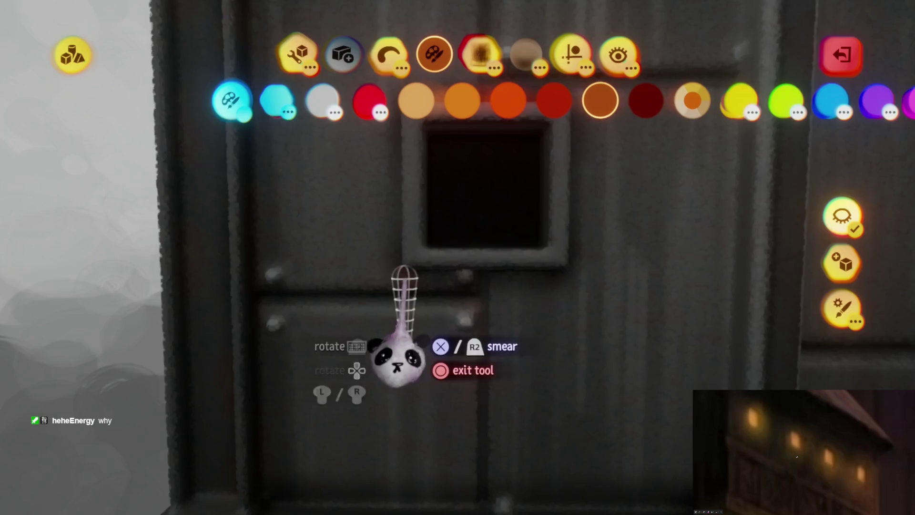
key("Escape")
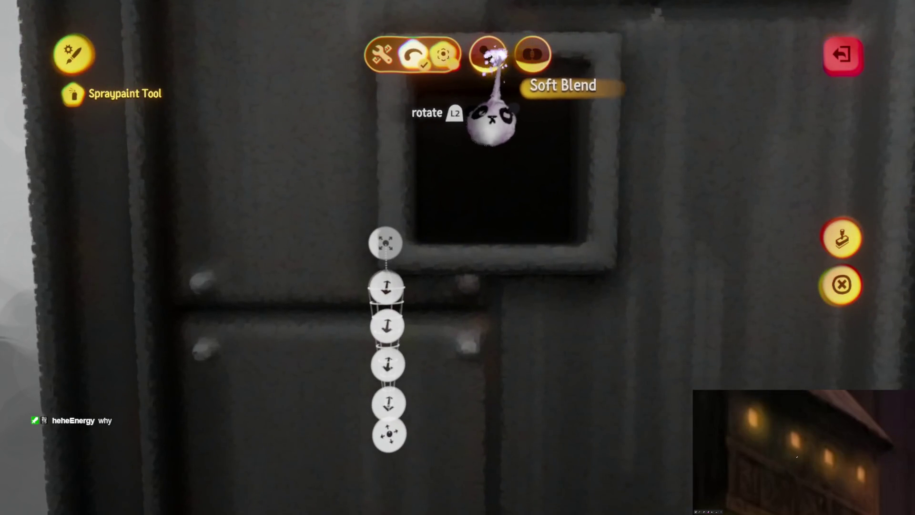
key("Escape")
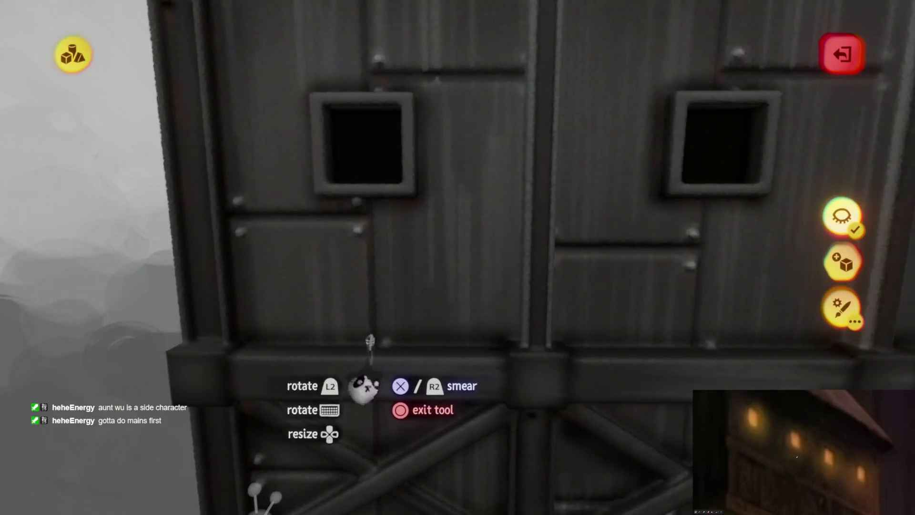
Reopen the colour swatches, sculpt and spraypaint the panel again, then exit sculpting
key("Escape")
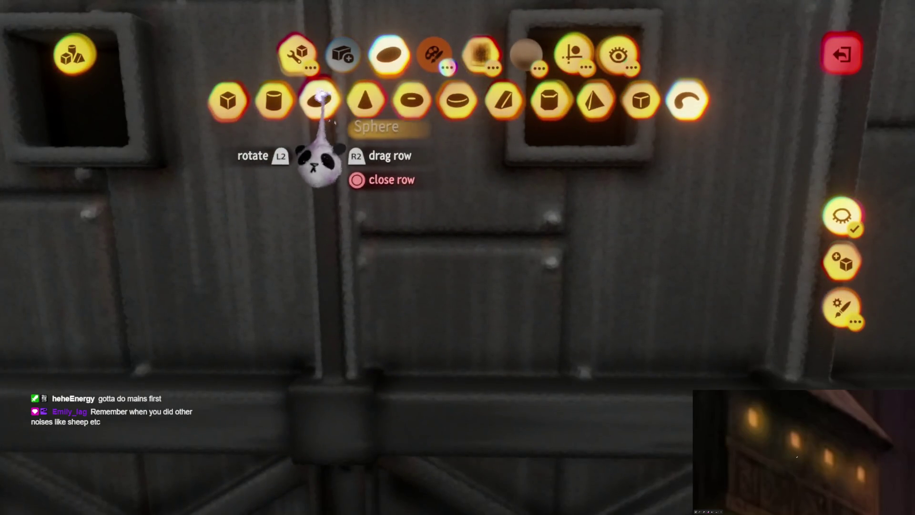
left_click(434, 53)
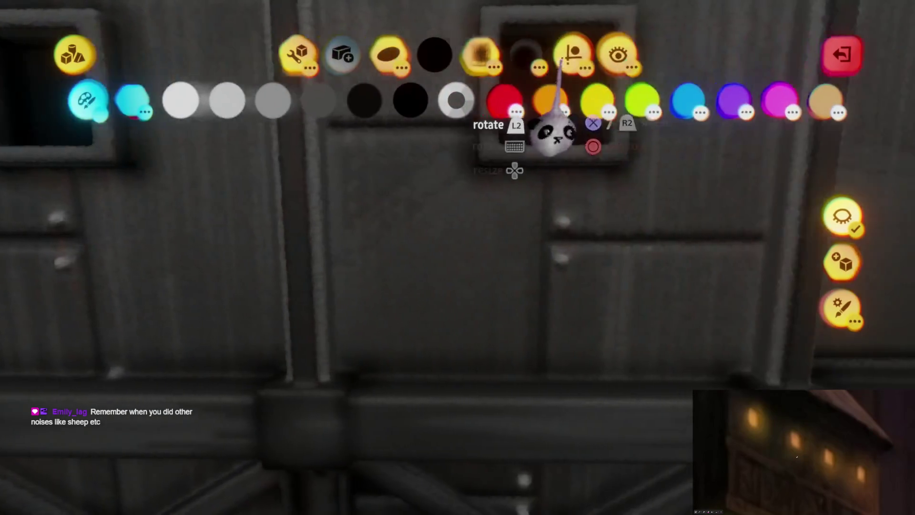
key("Escape")
left_click(529, 93)
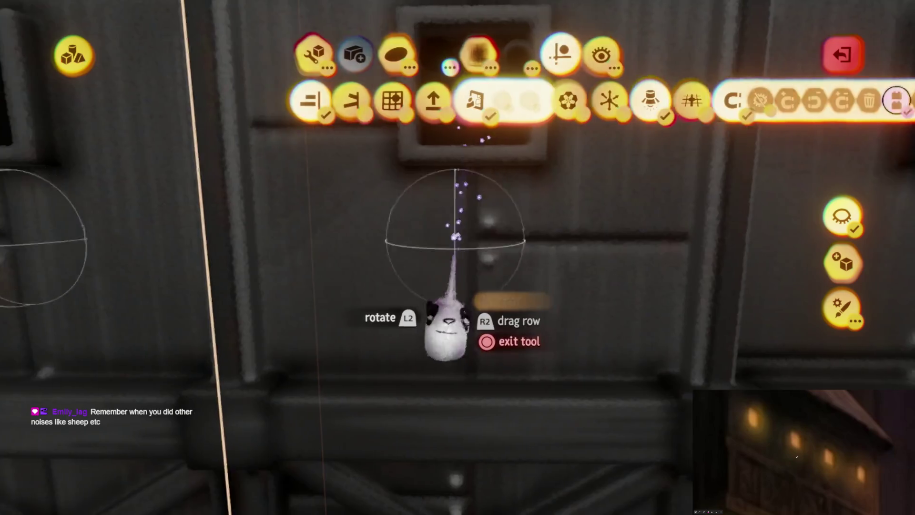
key("Escape")
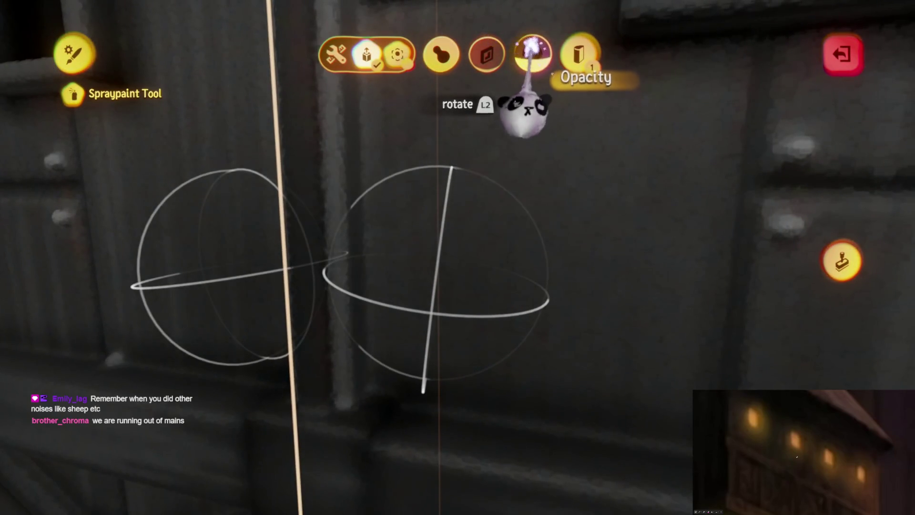
key("Escape")
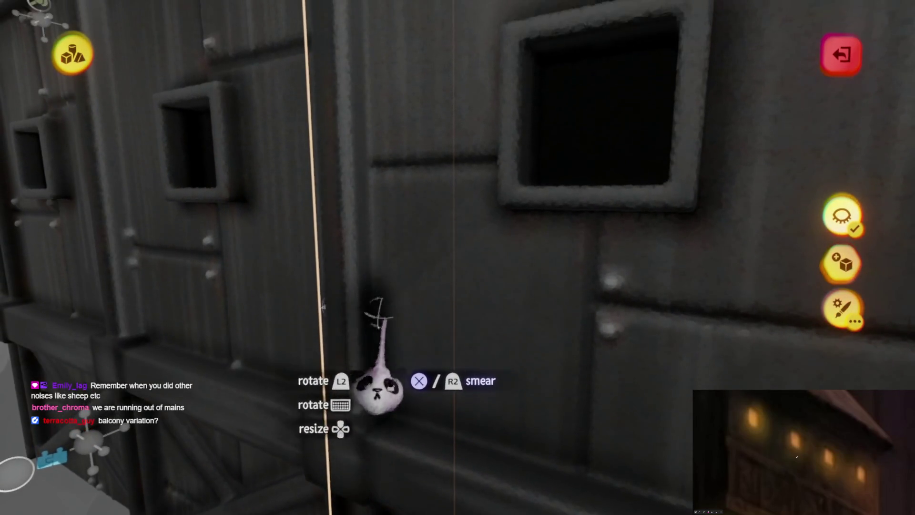
left_click(378, 343)
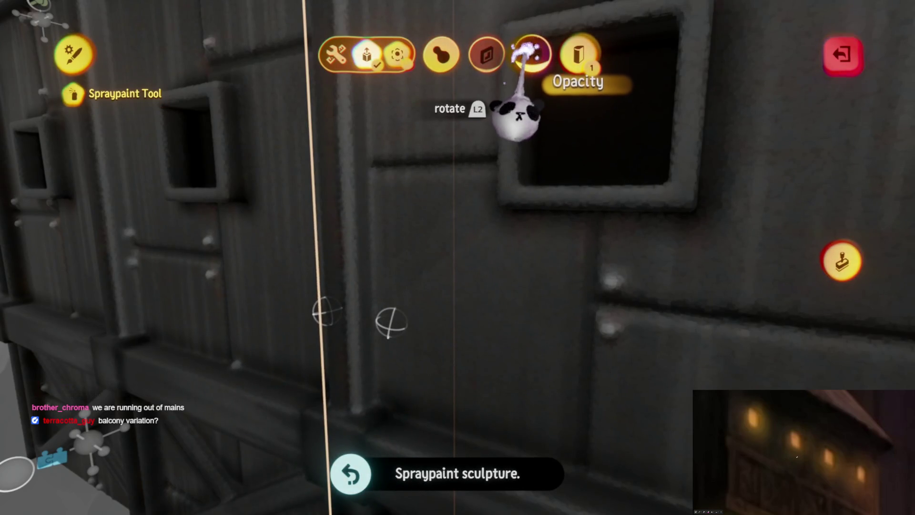
key("Escape")
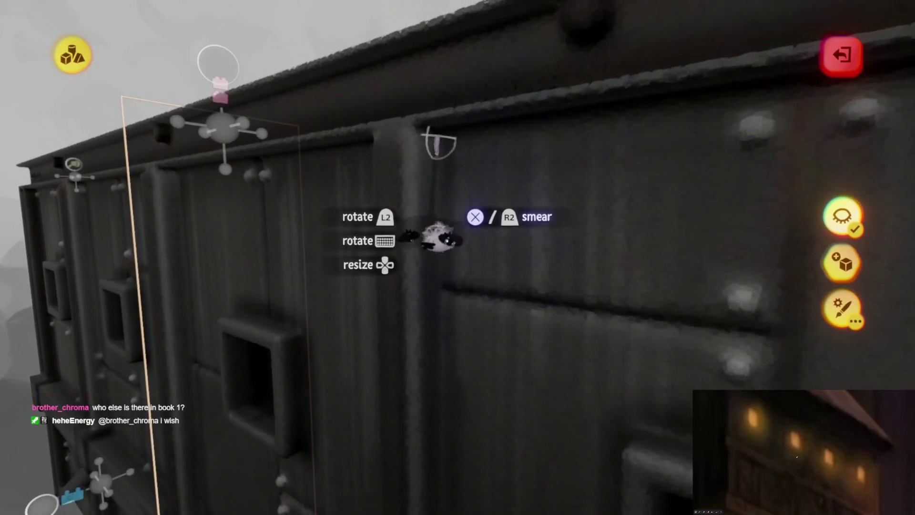
key("Escape")
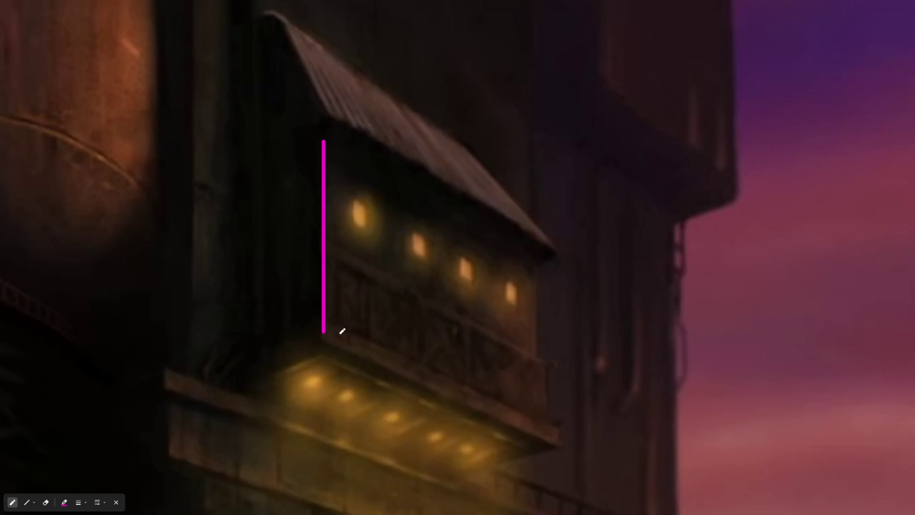
Trace the balcony's right side and curved bottom edge in magenta, then erase the strokes
left_click_drag(552, 436, 552, 259)
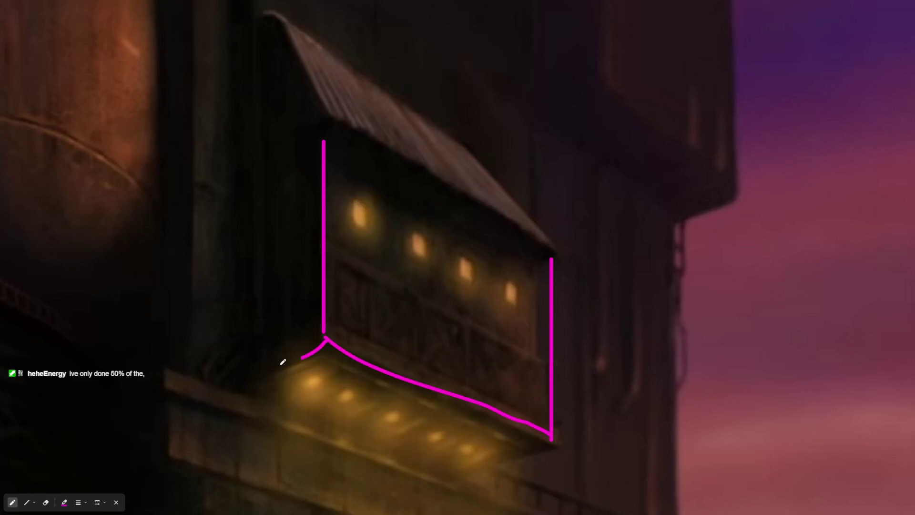
left_click_drag(306, 357, 538, 425)
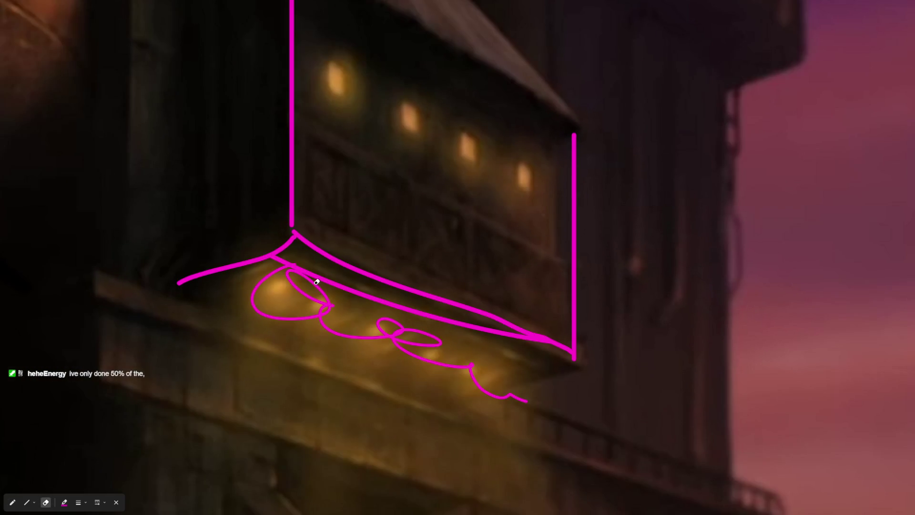
mouse_move(317, 282)
left_mouse_down()
mouse_move(278, 303)
mouse_move(604, 327)
left_mouse_up()
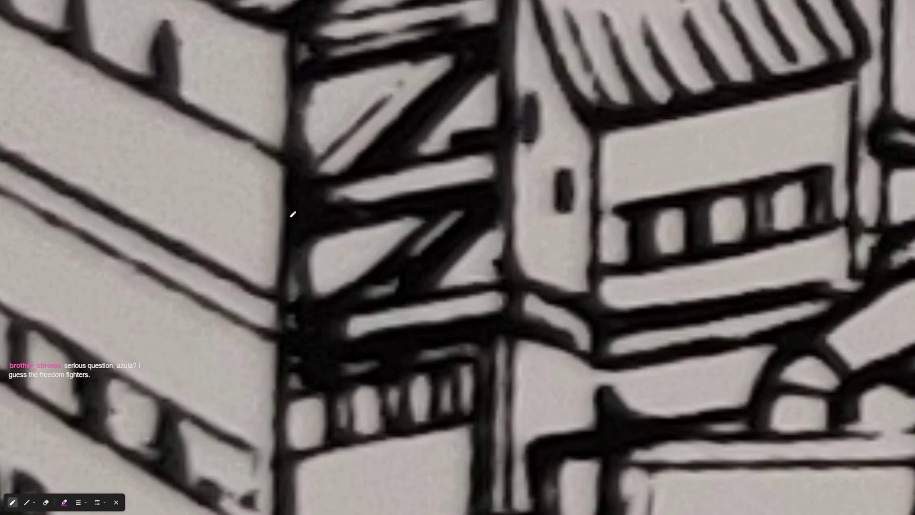
Mark the braced panel's left edge, top edge and diagonal beam in magenta, then erase the marks
left_click_drag(297, 197, 297, 328)
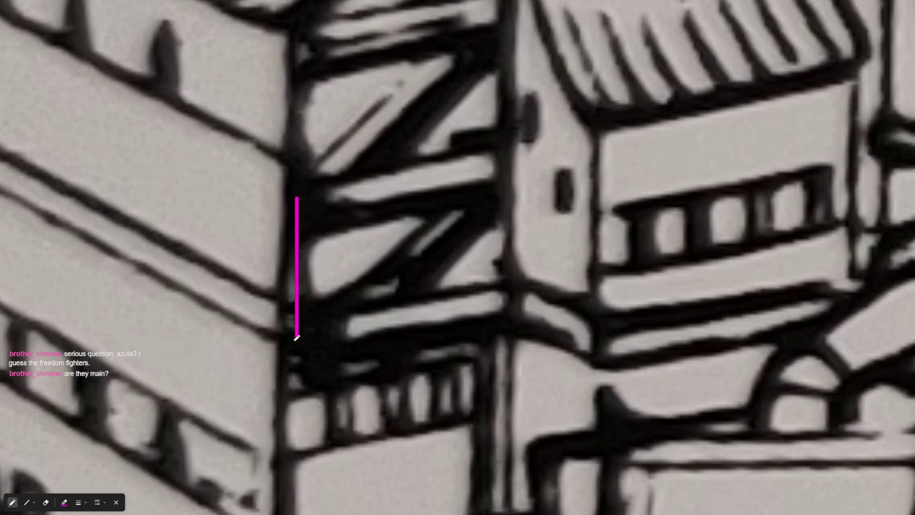
mouse_move(288, 213)
left_mouse_down()
mouse_move(492, 195)
mouse_move(291, 336)
mouse_move(510, 192)
left_mouse_up()
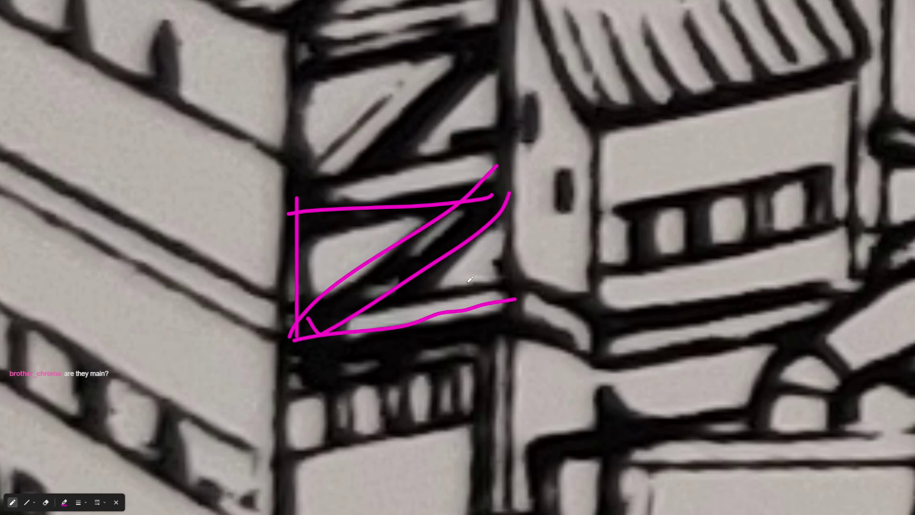
scroll(430, 289, "down", 3)
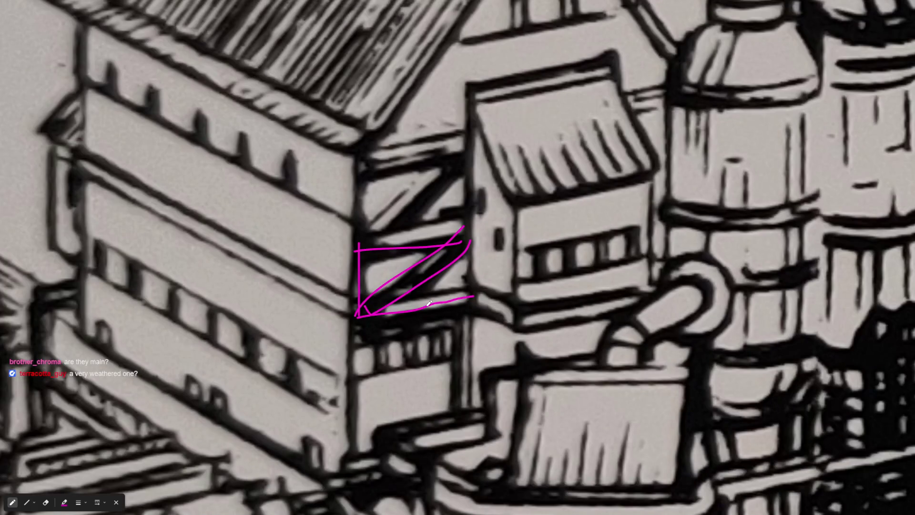
scroll(429, 303, "down", 1)
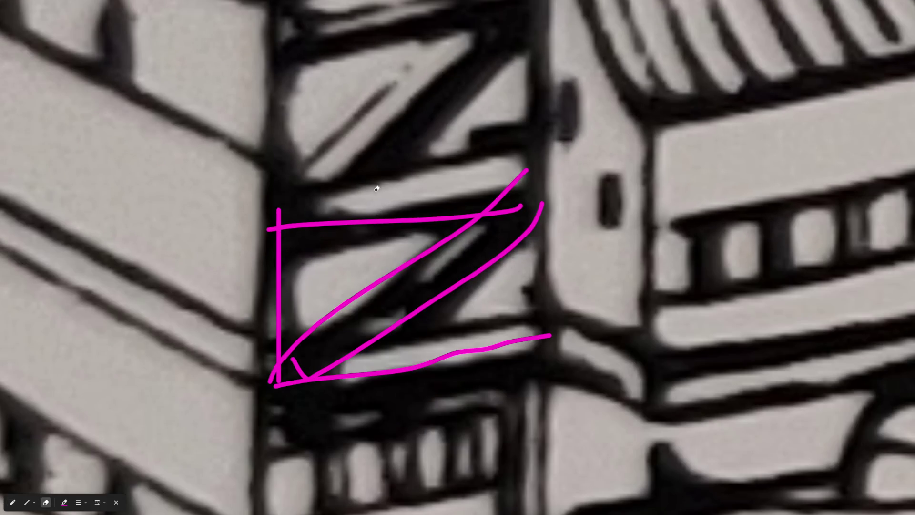
left_click_drag(376, 189, 422, 302)
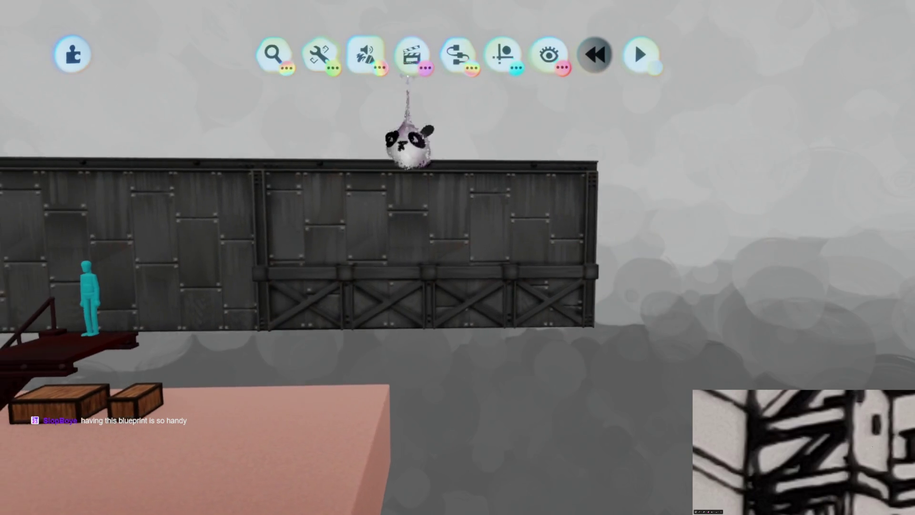
Lift a wall section, add a second wall to the selection, and carry both right
mouse_move(442, 278)
left_mouse_down()
mouse_move(448, 138)
mouse_move(429, 191)
mouse_move(454, 265)
mouse_move(430, 105)
mouse_move(438, 58)
mouse_move(494, 311)
mouse_move(491, 286)
left_mouse_up()
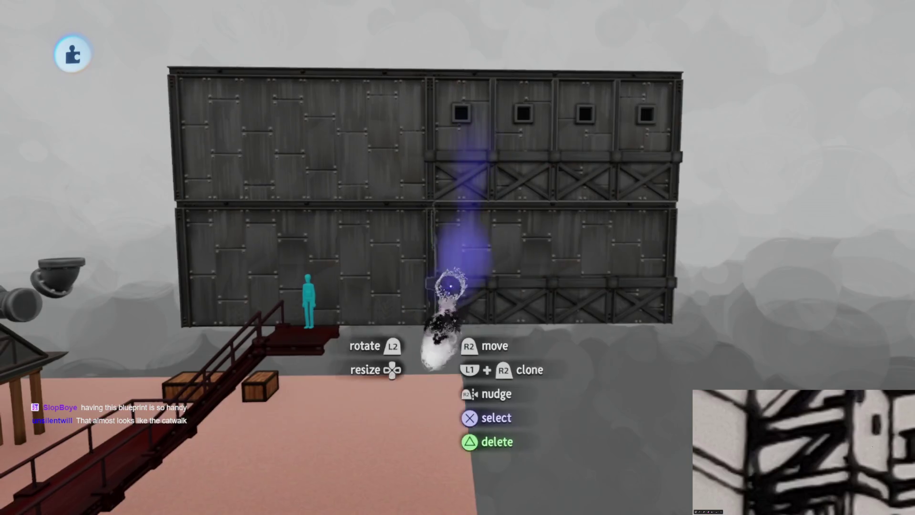
left_click(235, 225)
mouse_move(235, 225)
left_mouse_down()
mouse_move(380, 108)
mouse_move(535, 219)
mouse_move(528, 269)
mouse_move(520, 229)
left_mouse_up()
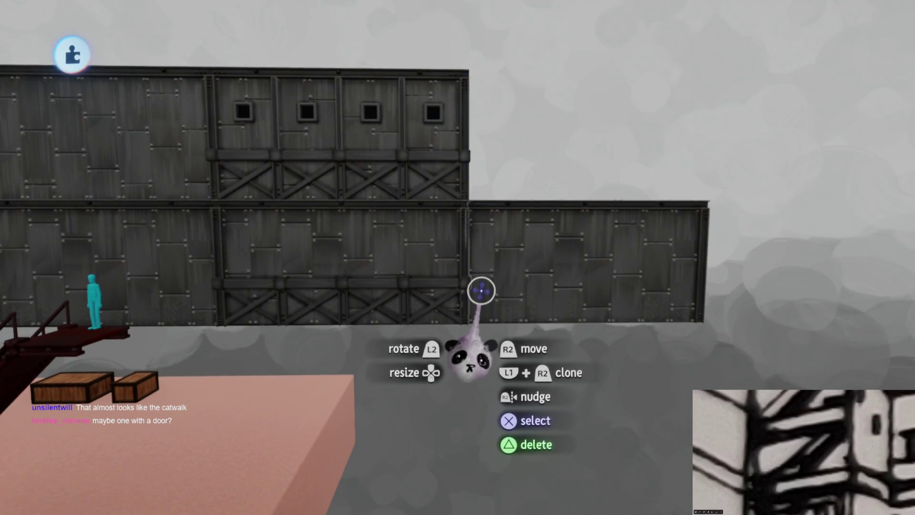
Drop the windowed section into the gap in the lower row
scroll(483, 296, "up", 5)
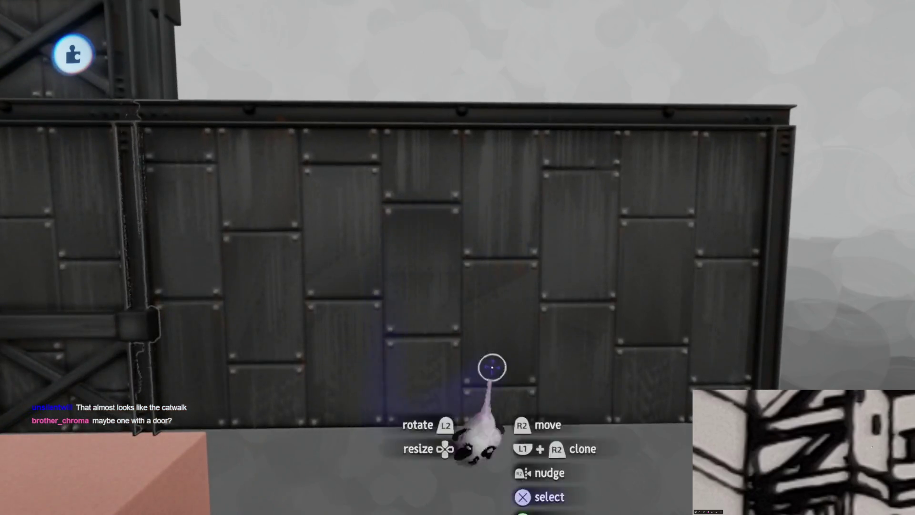
scroll(492, 367, "down", 5)
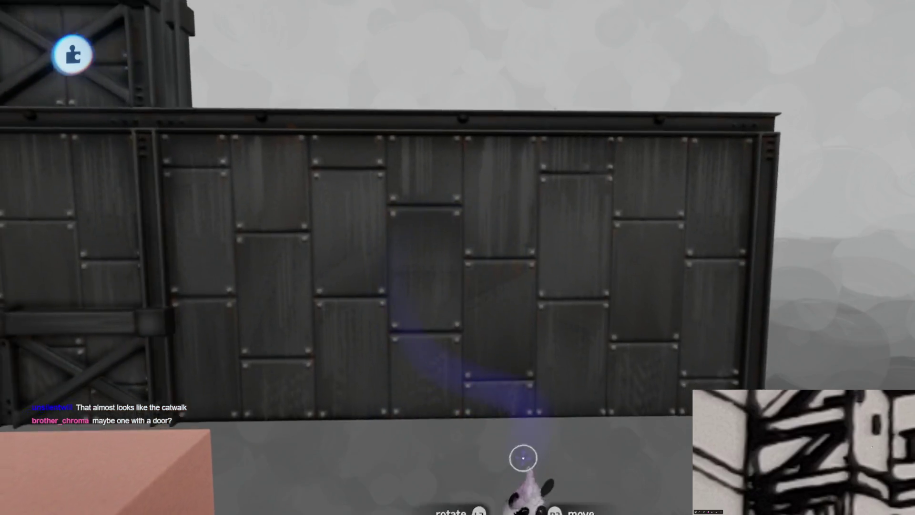
scroll(373, 245, "right", 5)
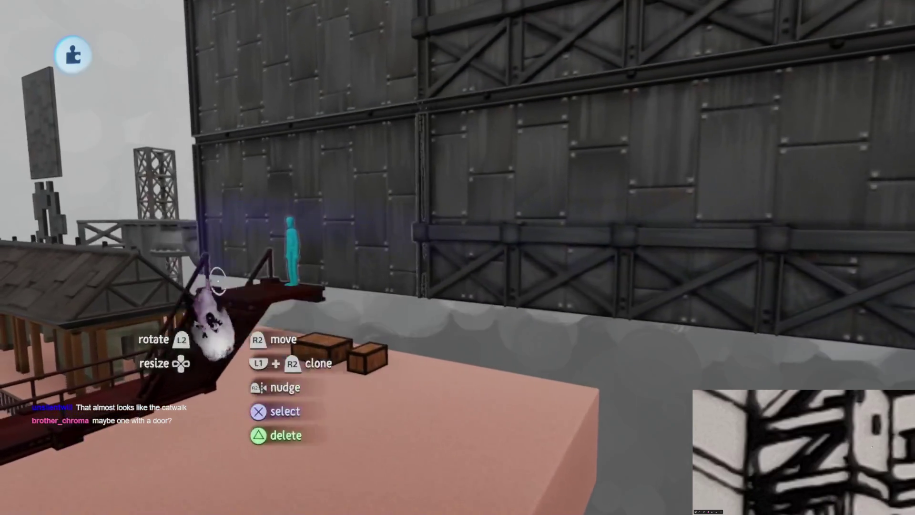
scroll(457, 257, "down", 3)
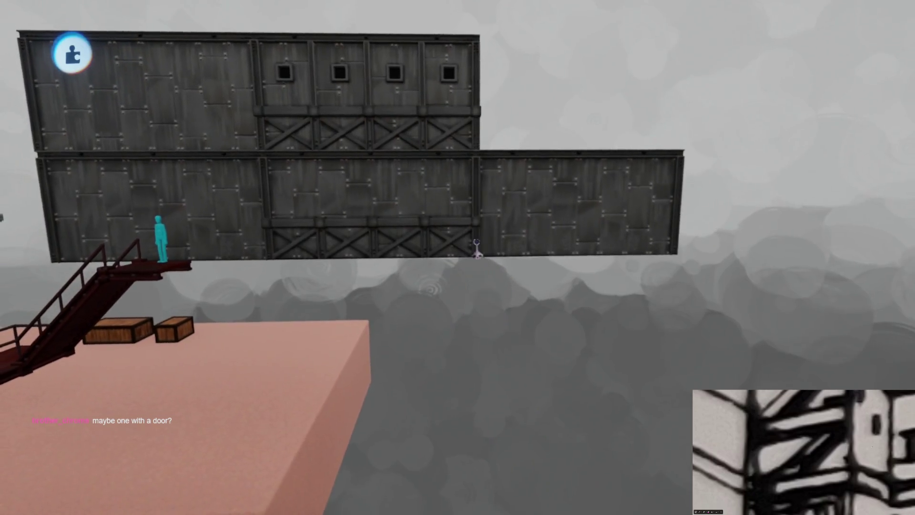
scroll(476, 248, "right", 3)
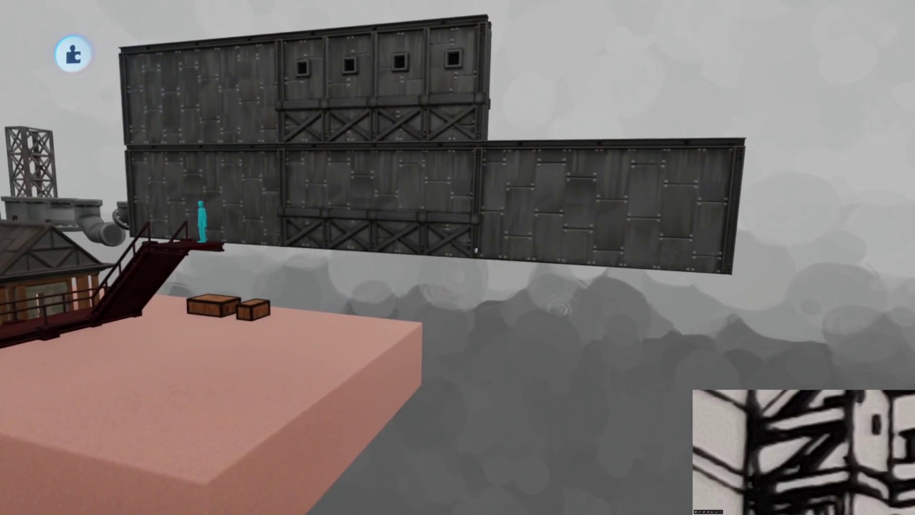
scroll(457, 266, "up", 3)
mouse_move(429, 143)
left_mouse_down()
mouse_move(425, 81)
mouse_move(366, 245)
left_mouse_up()
left_click_drag(398, 126, 383, 281)
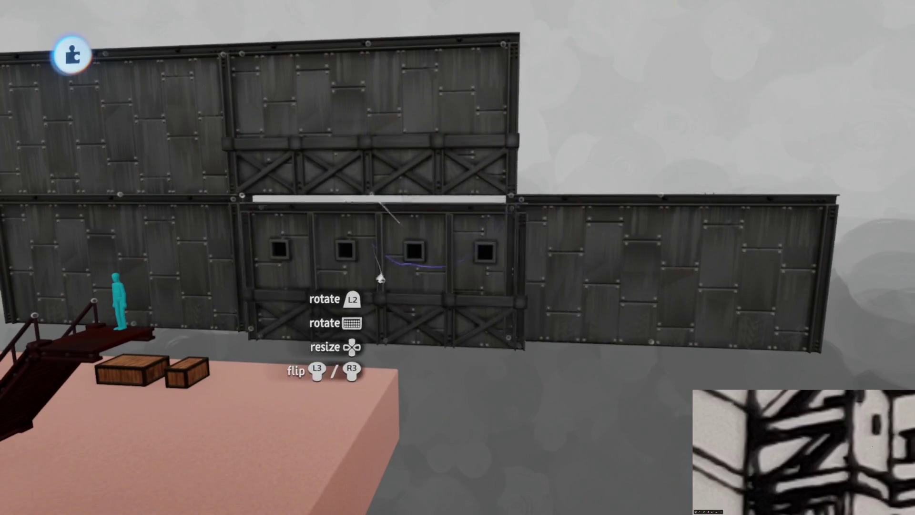
left_click_drag(474, 299, 477, 305)
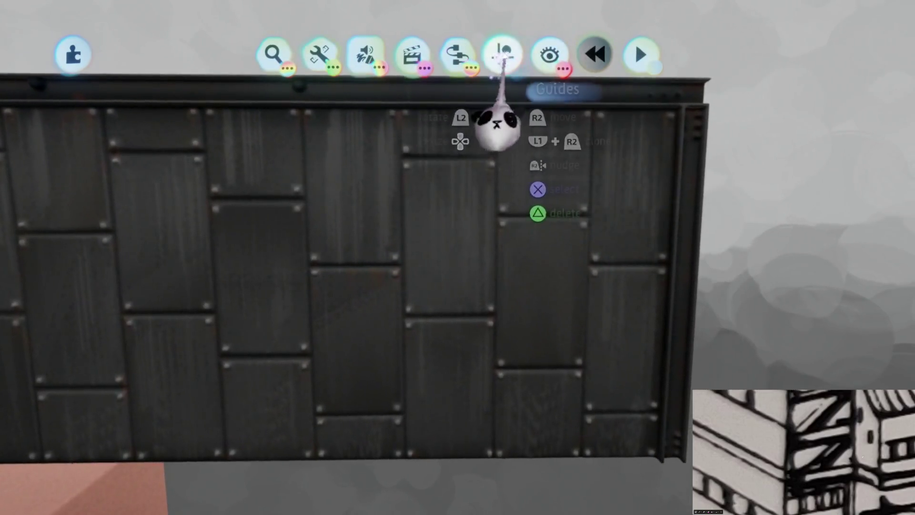
Start sculpting the riveted wall panel and collapse the mirror guide options
left_click(503, 54)
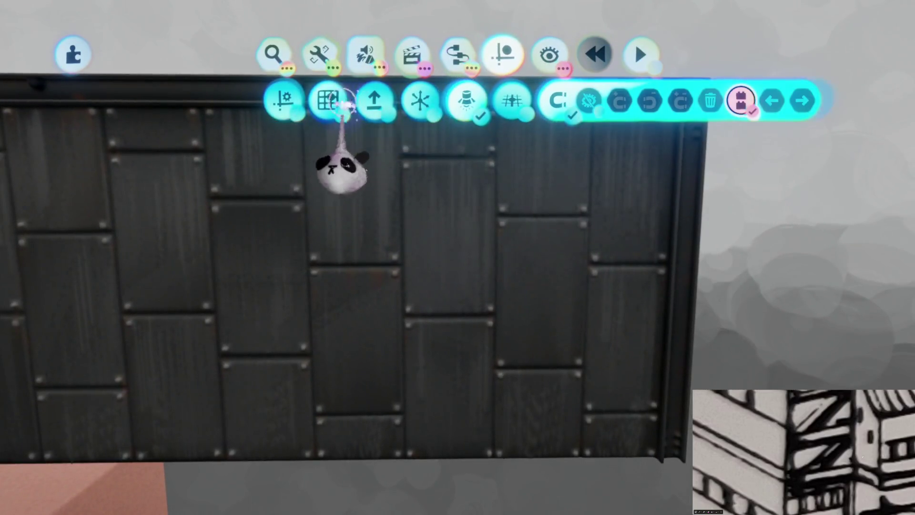
key("Escape")
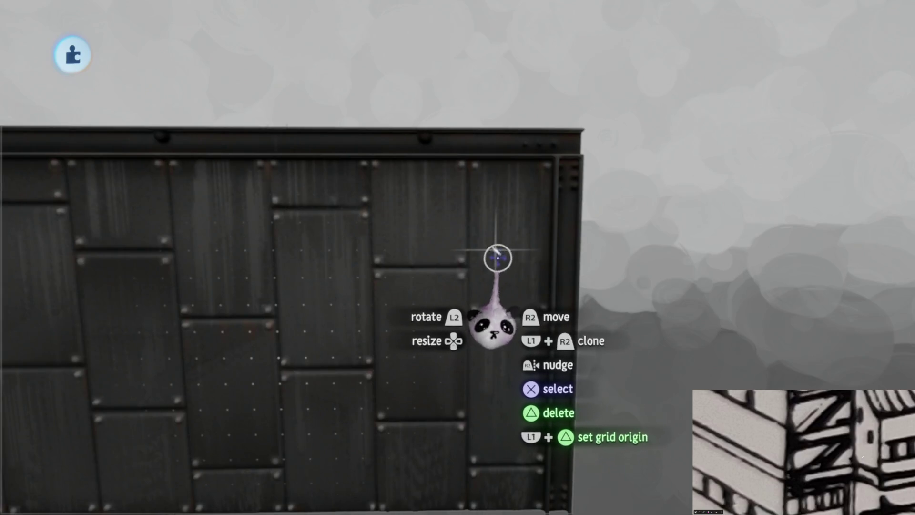
double_click(495, 255)
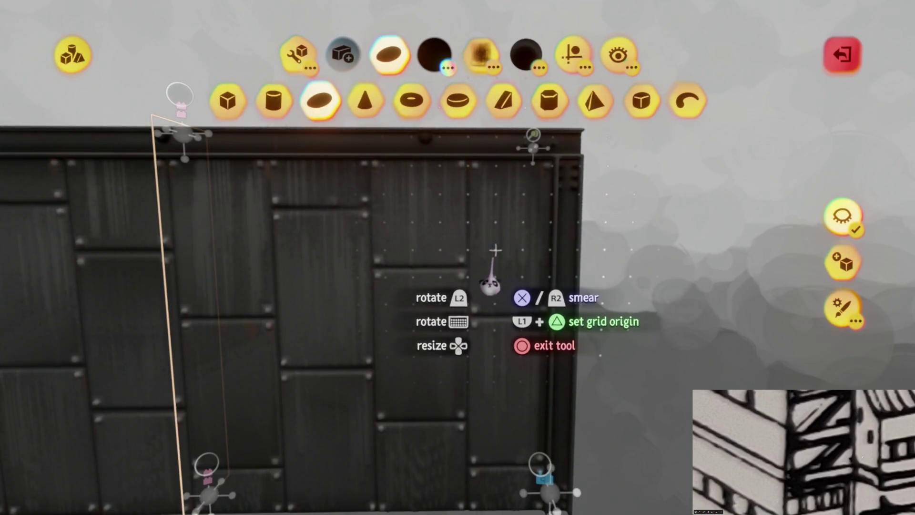
left_click(574, 54)
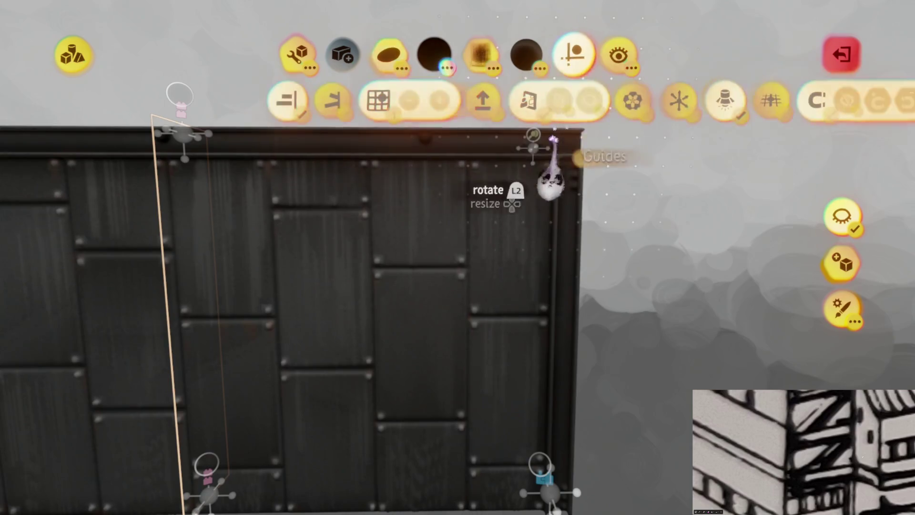
left_click(528, 101)
Arm the Stamp tool with a square shape
left_click(390, 54)
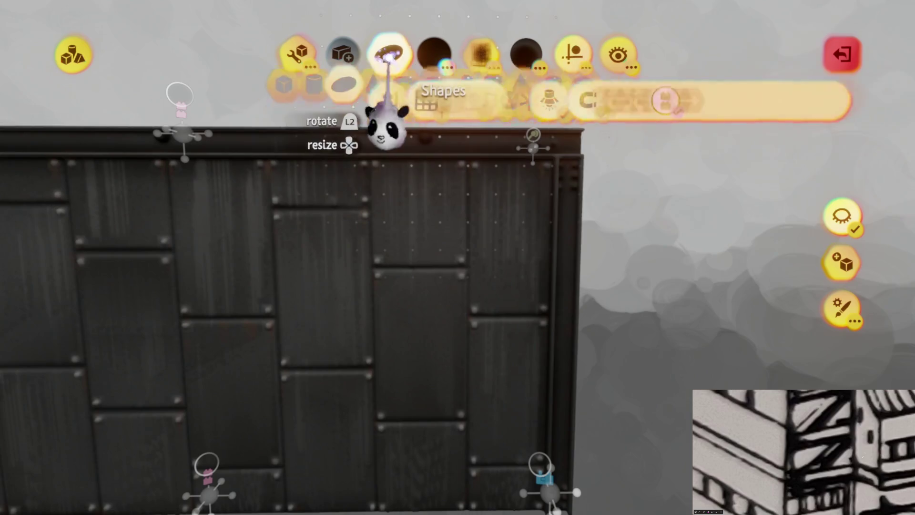
left_click(295, 55)
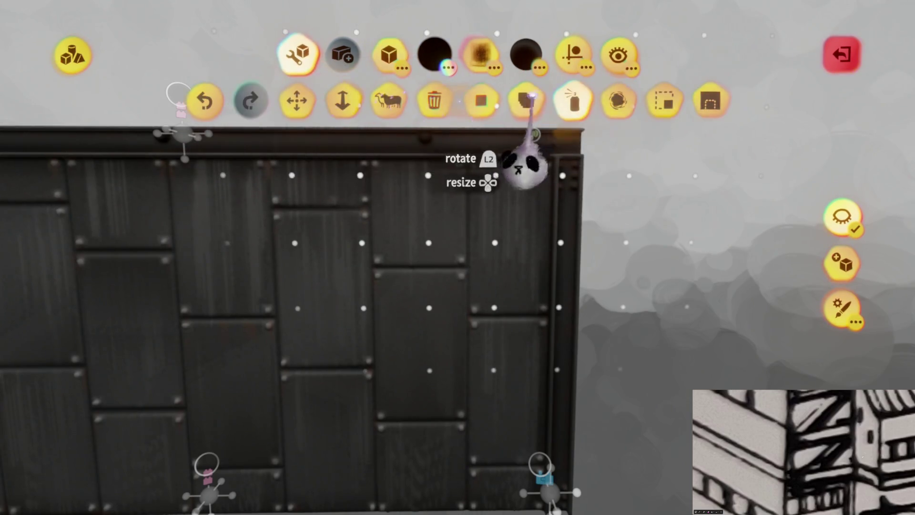
left_click(572, 101)
left_click(761, 100)
key("Escape")
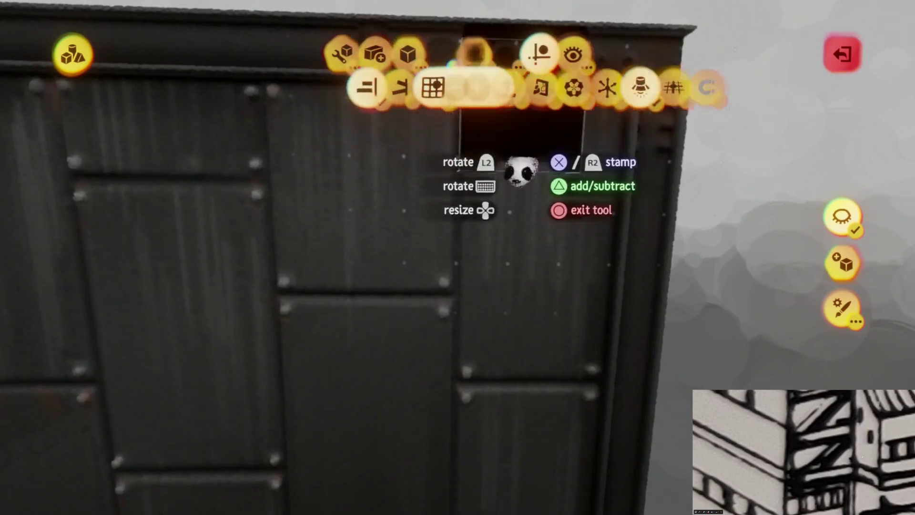
Give the stamp a dark shade, rotate it 45° into a diamond and stamp it onto the panel
key("c")
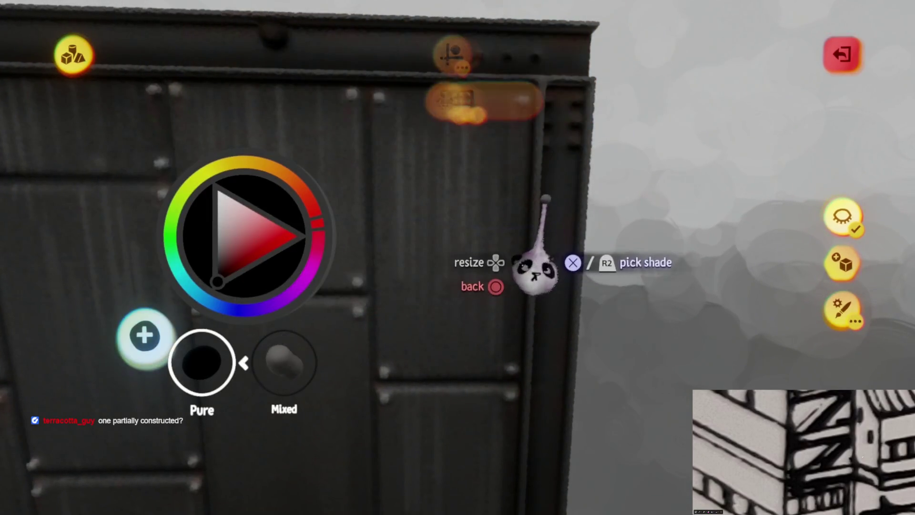
left_click(526, 262)
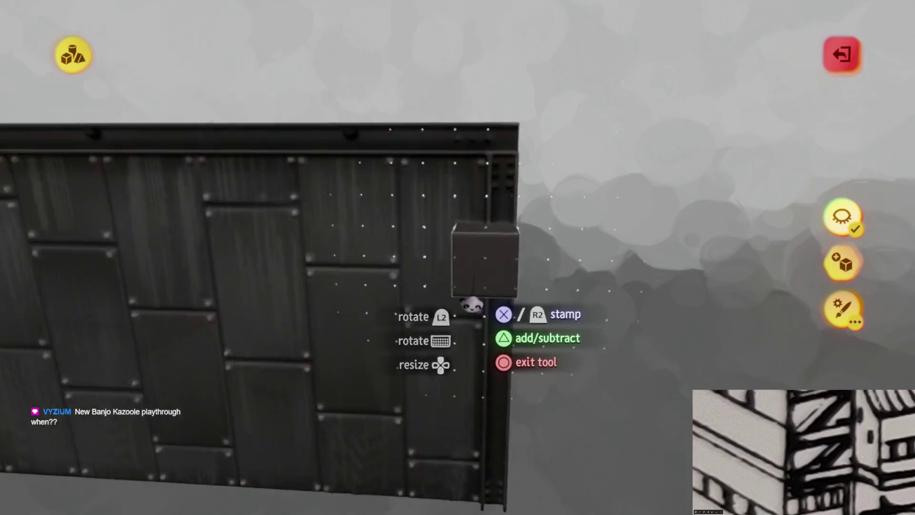
key("Escape")
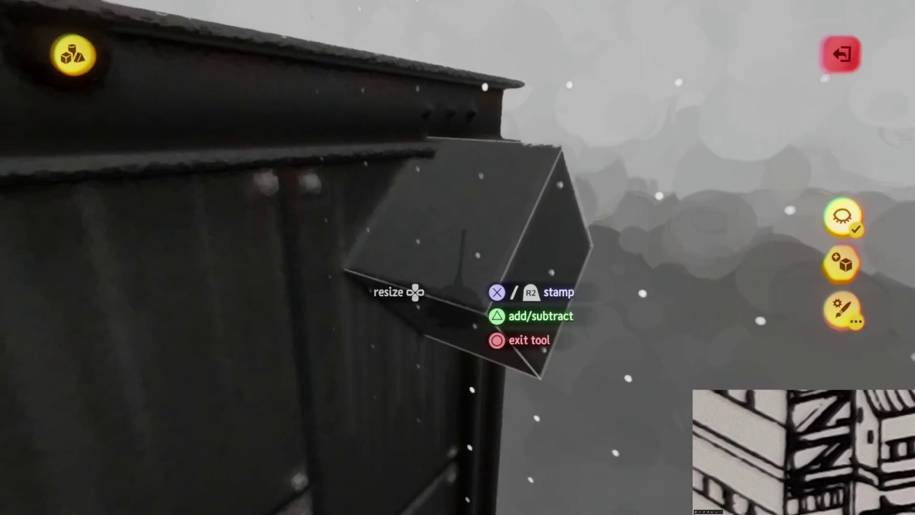
mouse_move(419, 306)
left_mouse_down()
mouse_move(470, 323)
mouse_move(439, 364)
mouse_move(449, 367)
mouse_move(501, 329)
left_mouse_up()
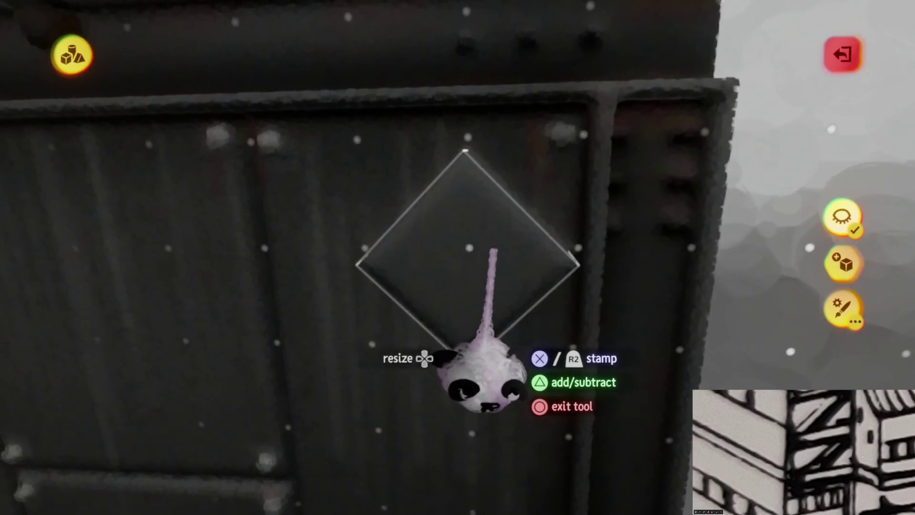
left_click_drag(494, 249, 378, 127)
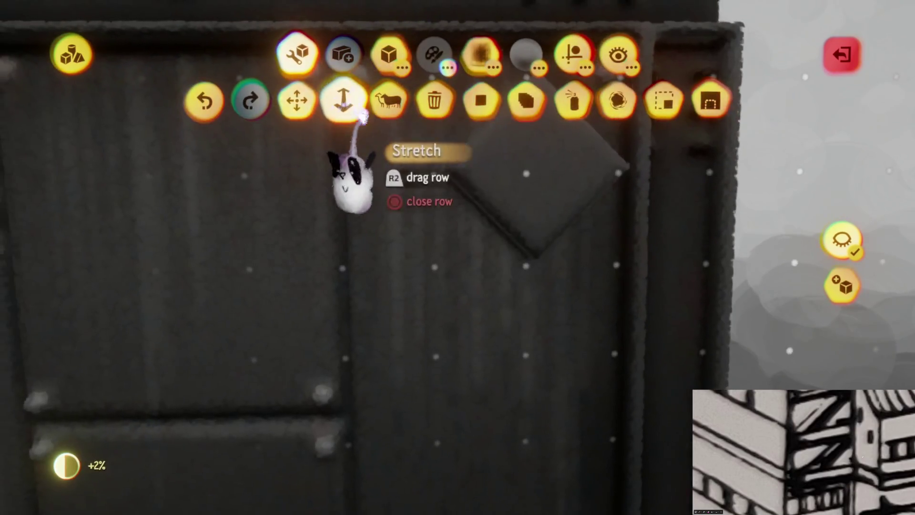
Stretch a block into a long plank and tilt it about 22° diagonally across the panel face
left_click(343, 100)
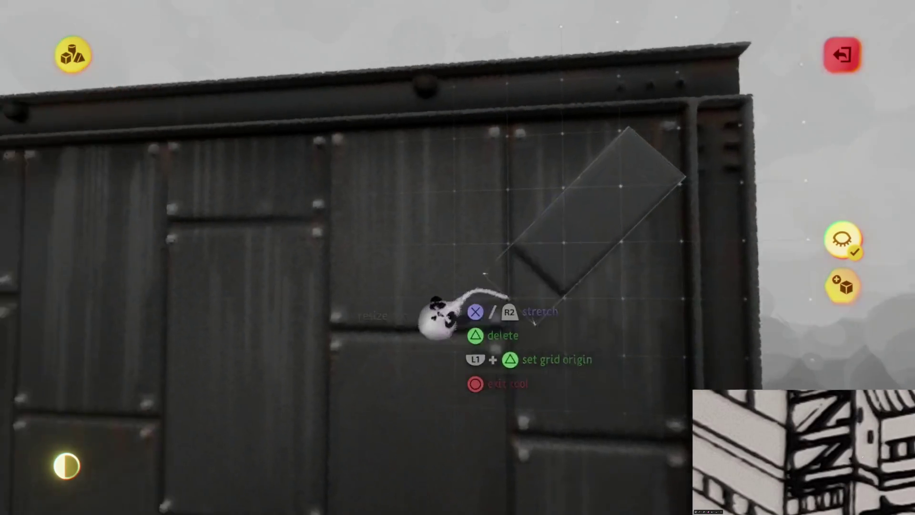
mouse_move(439, 316)
left_mouse_down()
mouse_move(474, 364)
mouse_move(486, 336)
mouse_move(446, 323)
mouse_move(329, 409)
left_mouse_up()
left_click_drag(250, 473, 253, 472)
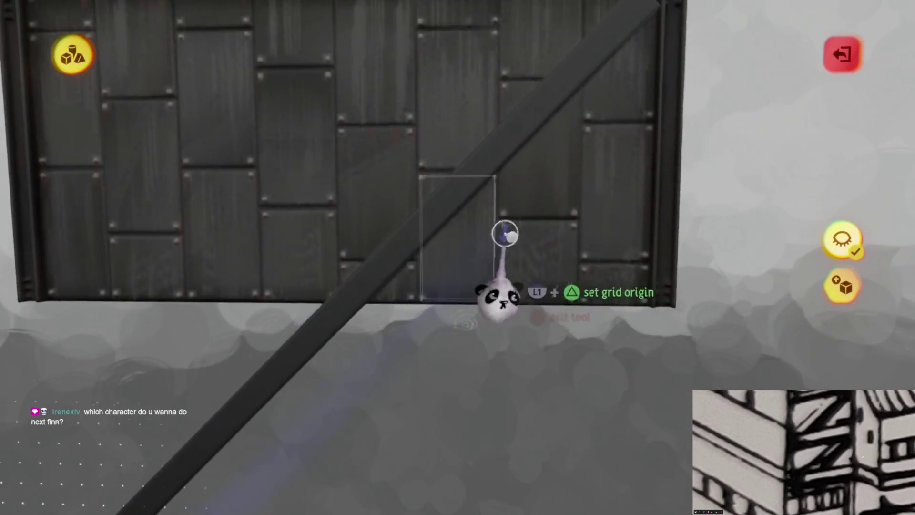
key("Tab")
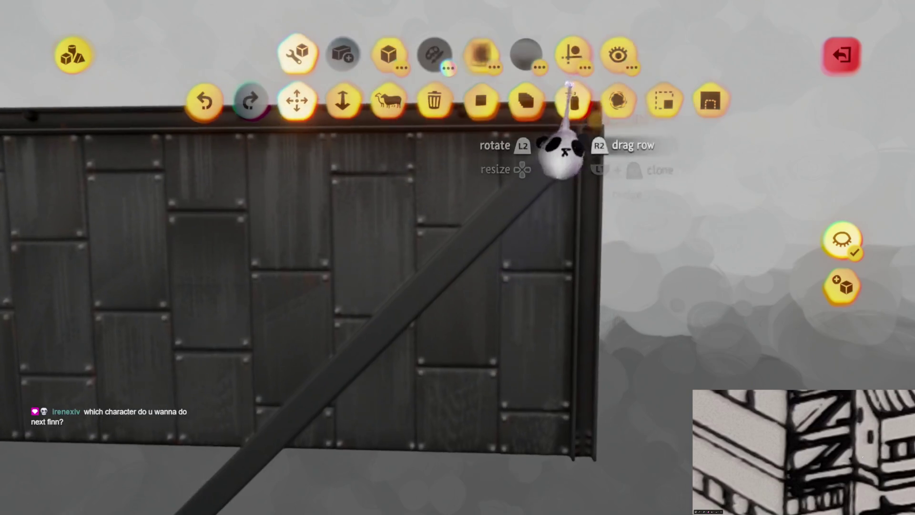
key("Tab")
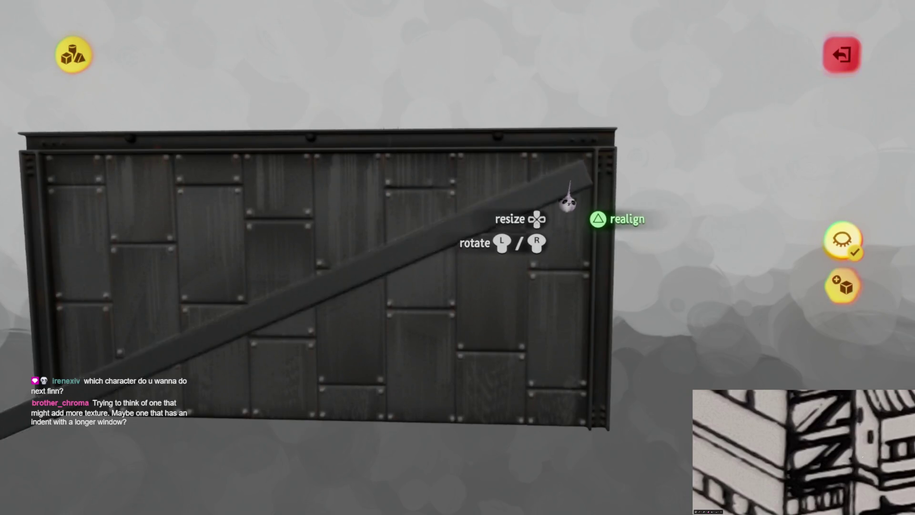
left_click_drag(568, 203, 557, 198)
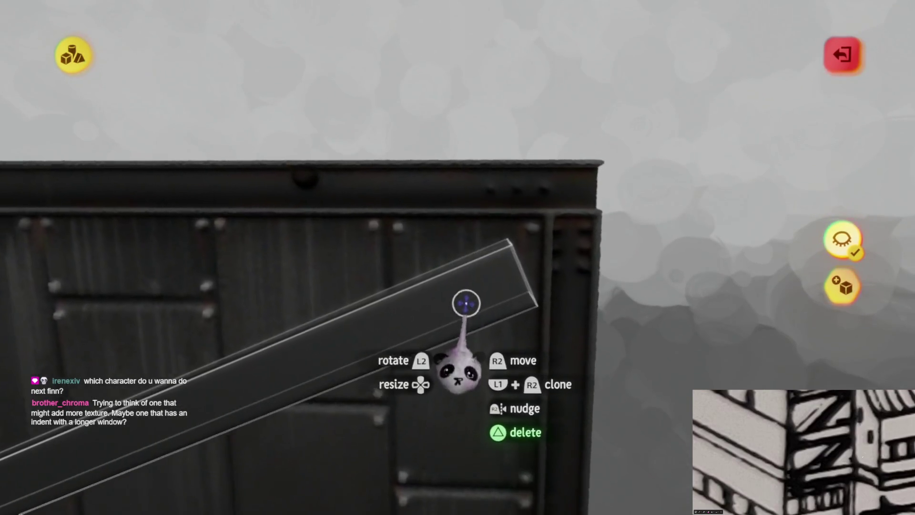
left_click_drag(466, 304, 500, 308)
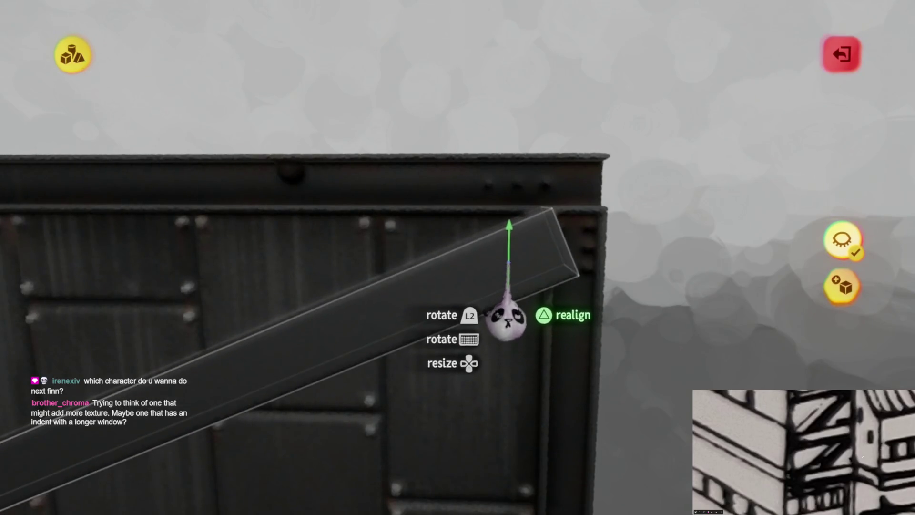
left_click_drag(515, 260, 449, 271)
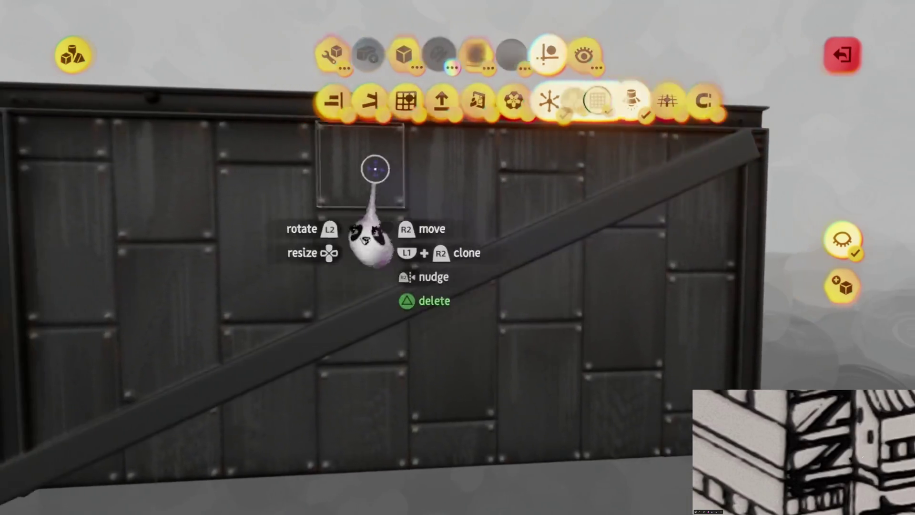
Lengthen the beam with Stretch to span the panel, then exit sculpt mode
left_click(296, 52)
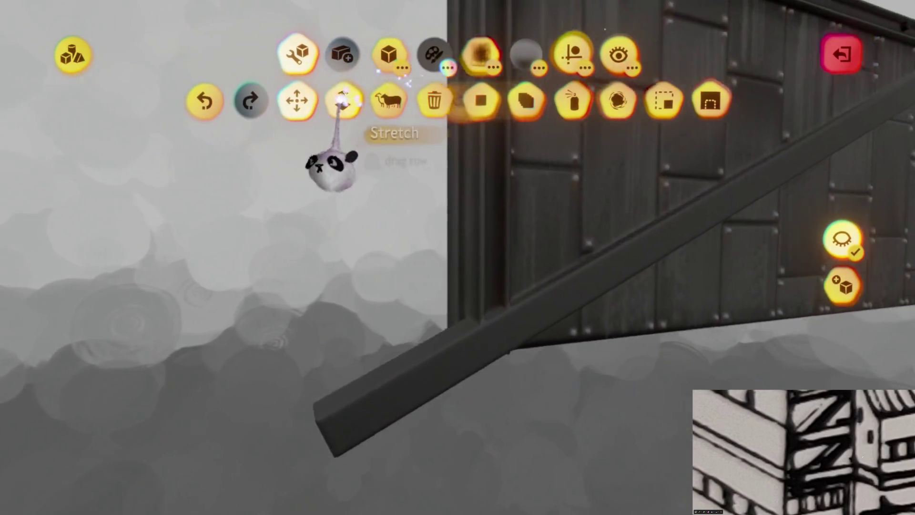
left_click(342, 99)
mouse_move(396, 402)
left_mouse_down()
mouse_move(500, 317)
mouse_move(493, 381)
mouse_move(497, 374)
left_mouse_up()
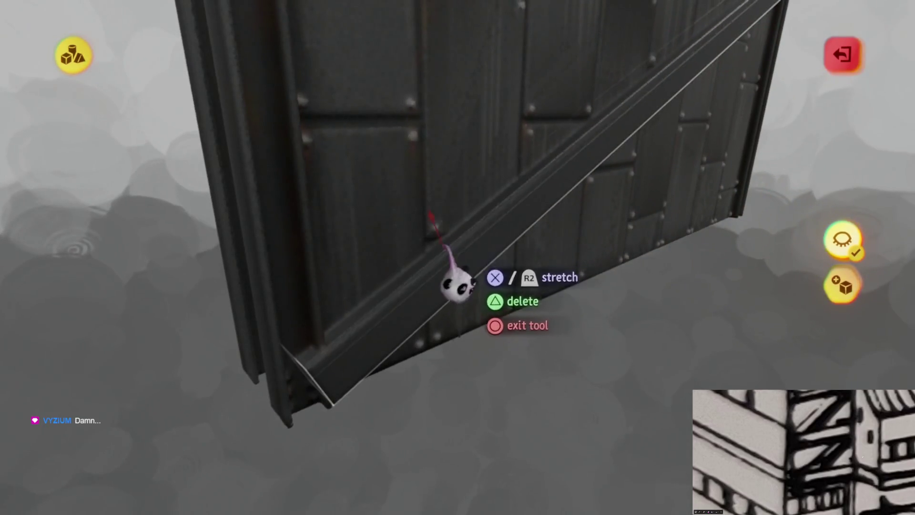
mouse_move(458, 285)
left_mouse_down()
mouse_move(453, 260)
mouse_move(472, 259)
mouse_move(454, 271)
left_mouse_up()
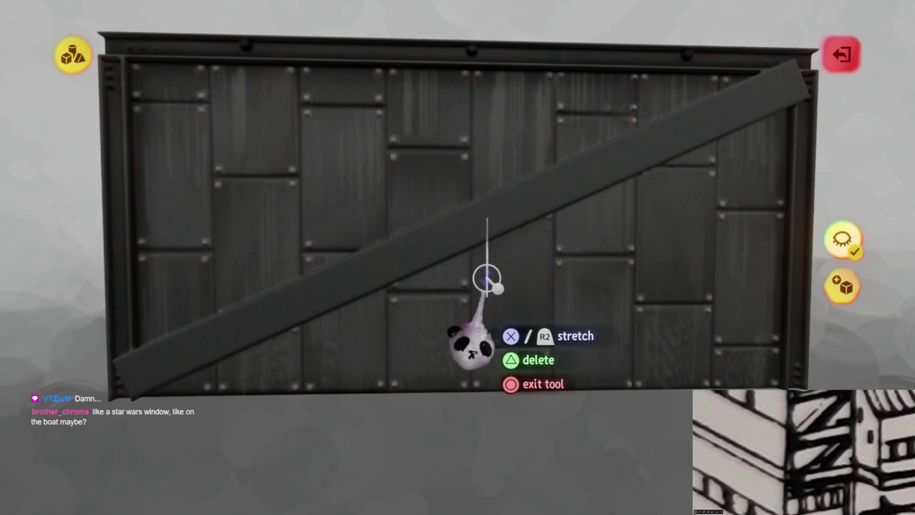
key("Escape")
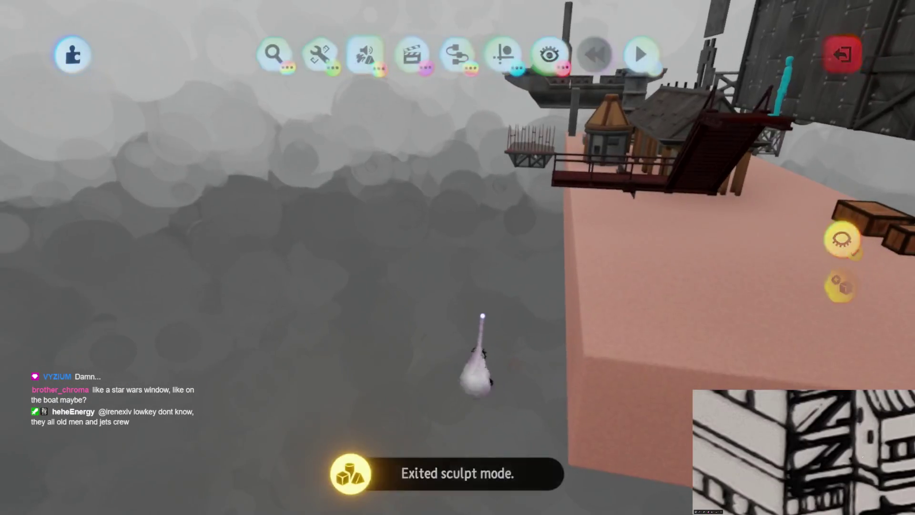
mouse_move(462, 308)
left_mouse_down()
mouse_move(470, 267)
mouse_move(460, 286)
mouse_move(391, 191)
mouse_move(632, 167)
mouse_move(419, 255)
mouse_move(433, 249)
mouse_move(437, 257)
left_mouse_up()
scroll(437, 257, "down", 5)
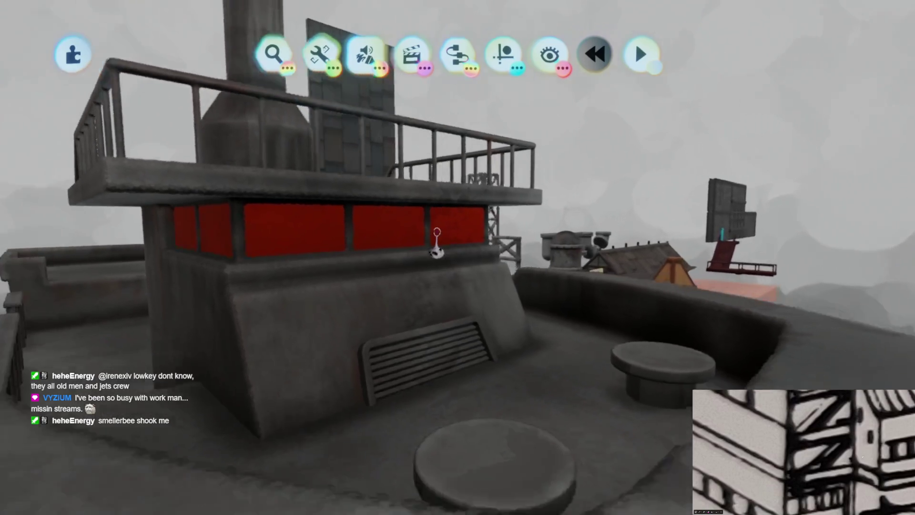
scroll(436, 247, "down", 3)
mouse_move(437, 238)
left_mouse_down()
mouse_move(444, 265)
mouse_move(402, 288)
mouse_move(437, 258)
mouse_move(441, 269)
mouse_move(466, 261)
mouse_move(466, 224)
mouse_move(465, 251)
mouse_move(515, 306)
mouse_move(542, 317)
mouse_move(524, 278)
mouse_move(494, 245)
mouse_move(480, 262)
mouse_move(458, 253)
mouse_move(469, 148)
left_mouse_up()
mouse_move(462, 303)
left_mouse_down()
mouse_move(471, 311)
mouse_move(467, 298)
mouse_move(452, 308)
mouse_move(469, 277)
mouse_move(500, 368)
mouse_move(458, 257)
left_mouse_up()
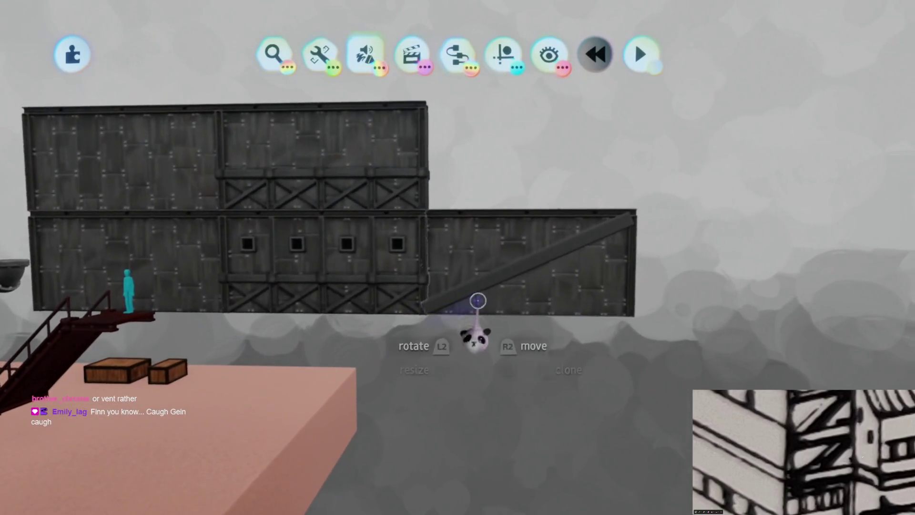
mouse_move(478, 300)
left_mouse_down()
mouse_move(462, 301)
mouse_move(459, 313)
mouse_move(454, 241)
mouse_move(459, 270)
mouse_move(545, 259)
mouse_move(515, 192)
left_mouse_up()
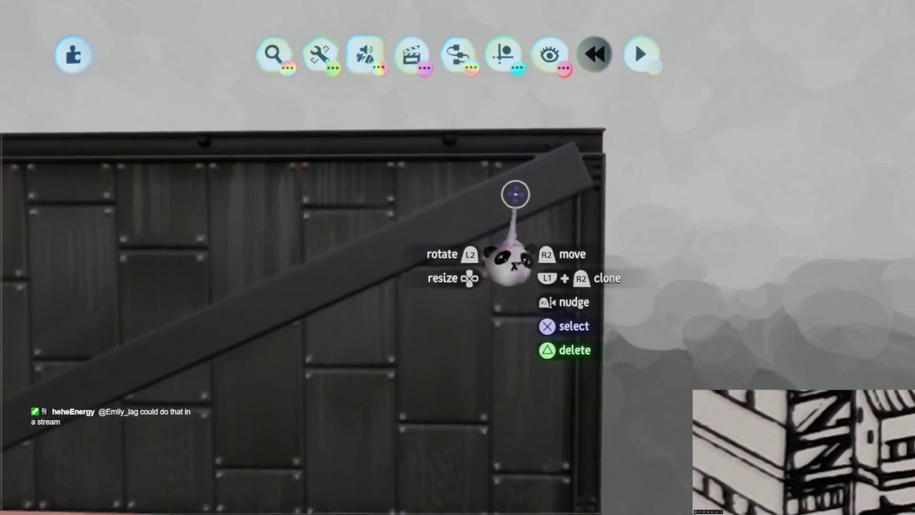
left_click(515, 193)
left_click_drag(468, 229, 555, 211)
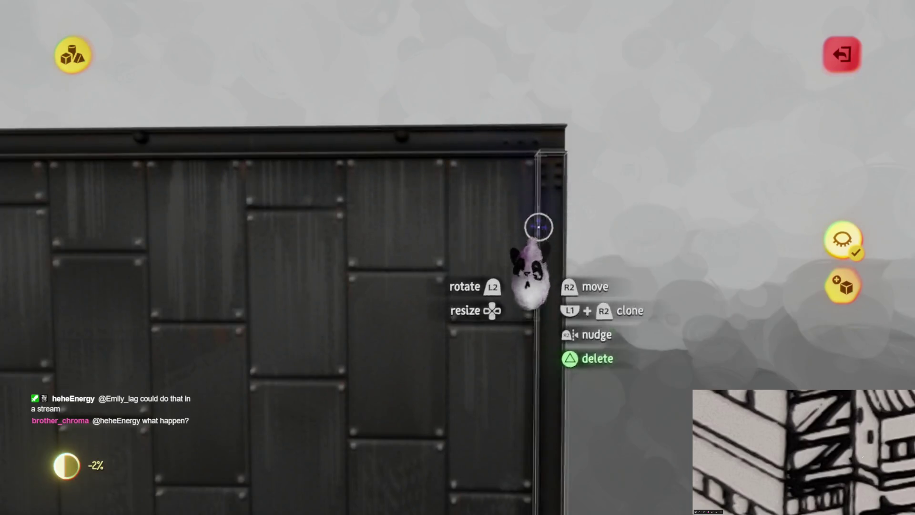
key("Escape")
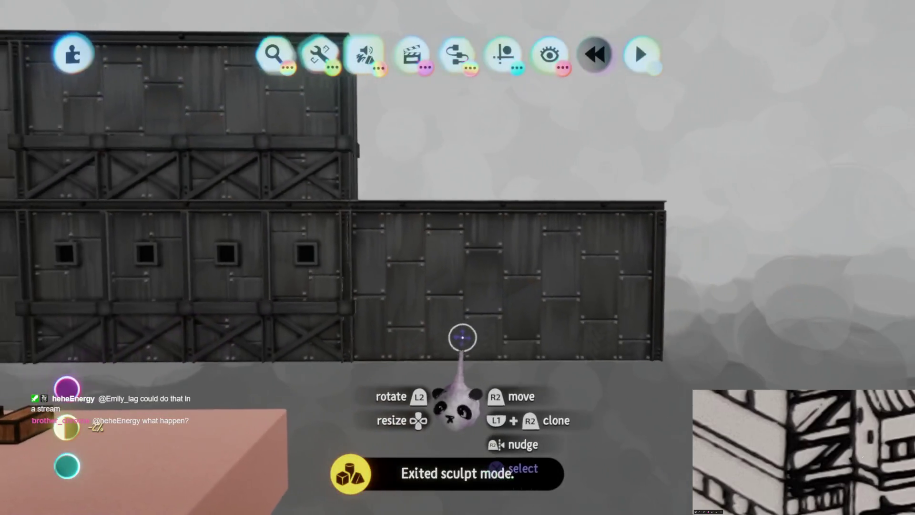
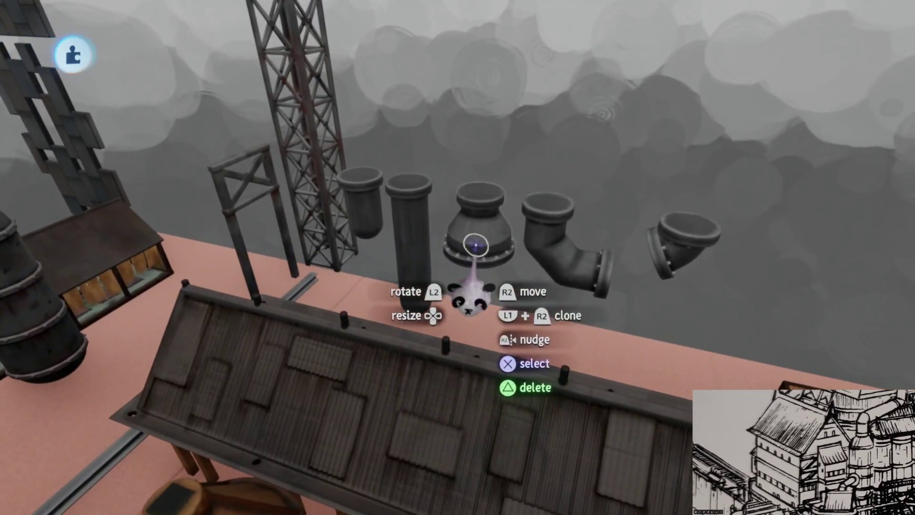
Set down the roof piece, then start a private online save of this version
mouse_move(474, 245)
left_mouse_down()
mouse_move(481, 269)
mouse_move(439, 270)
mouse_move(460, 276)
mouse_move(500, 347)
mouse_move(525, 350)
left_mouse_up()
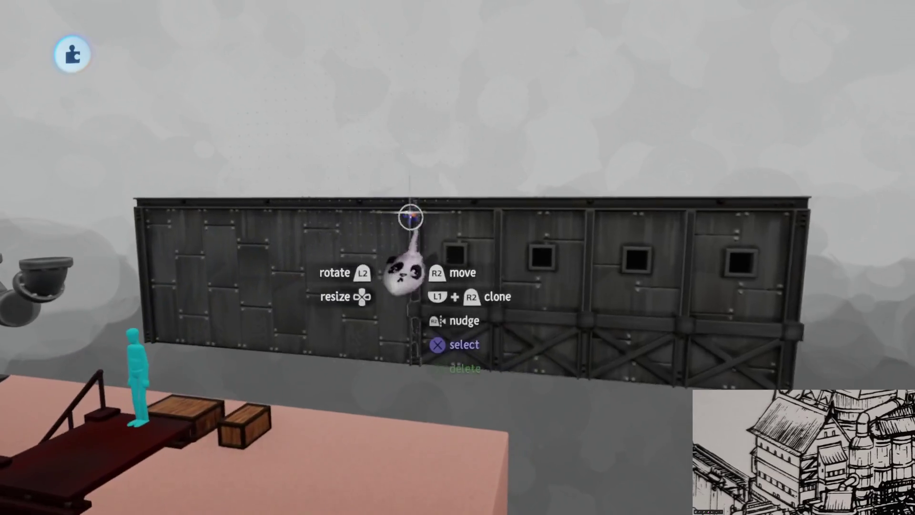
key("Escape")
left_click(572, 354)
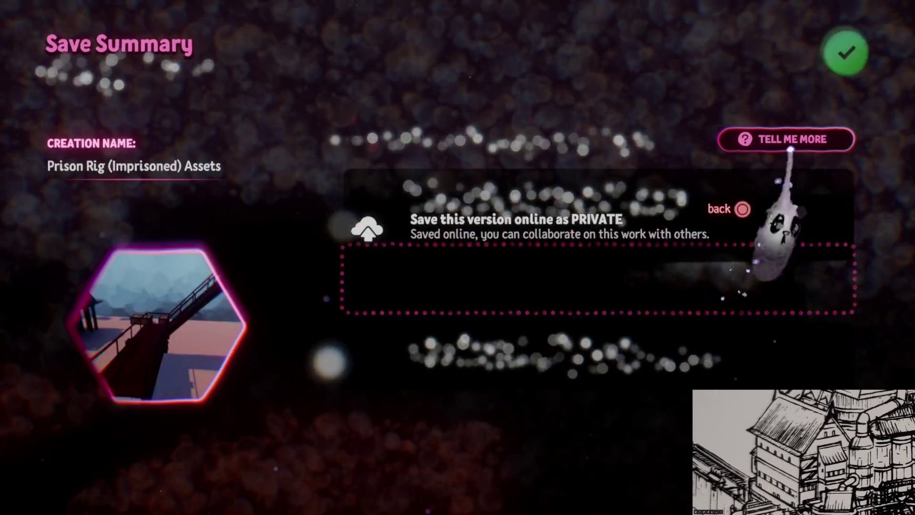
Confirm the private online save, exit the assets element and open the oil-rig scene for editing
left_click(725, 267)
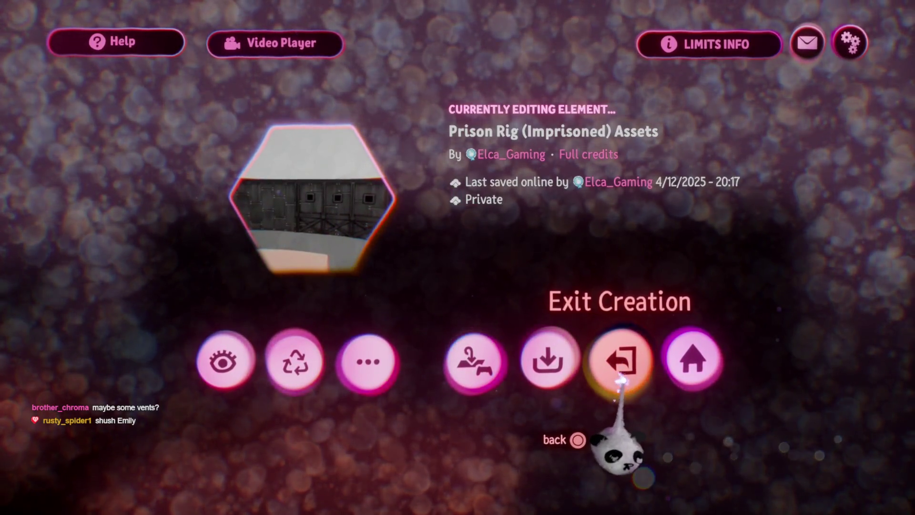
left_click(621, 380)
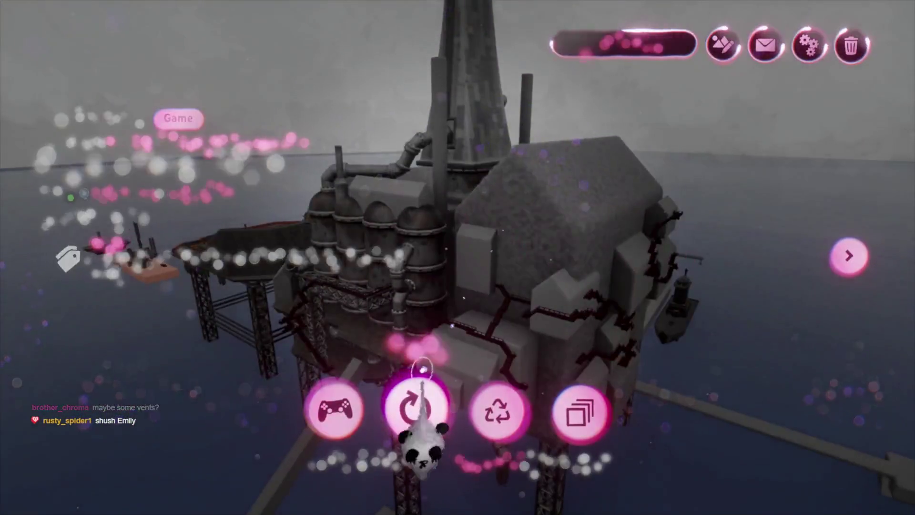
left_click(417, 409)
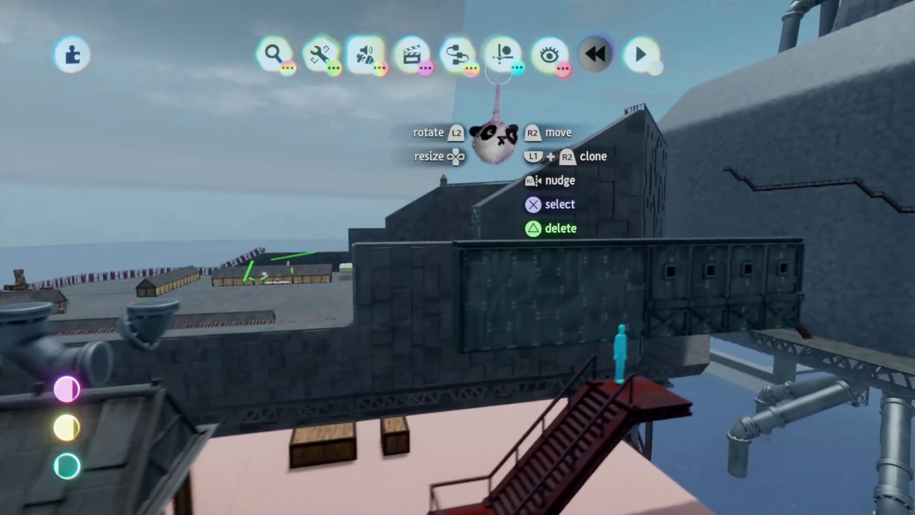
Enable Precise Move with Grid Snap and move the riveted windowed wall section beside the tall tower
left_click(503, 54)
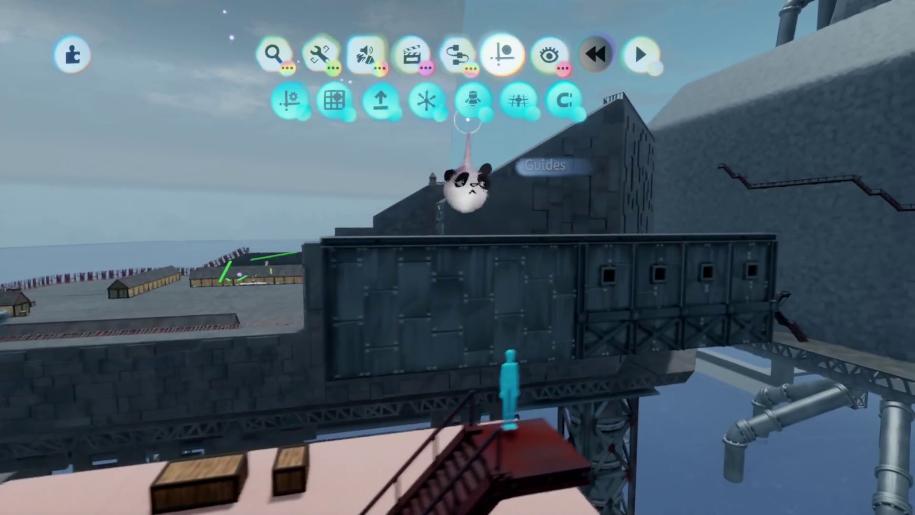
left_click(427, 100)
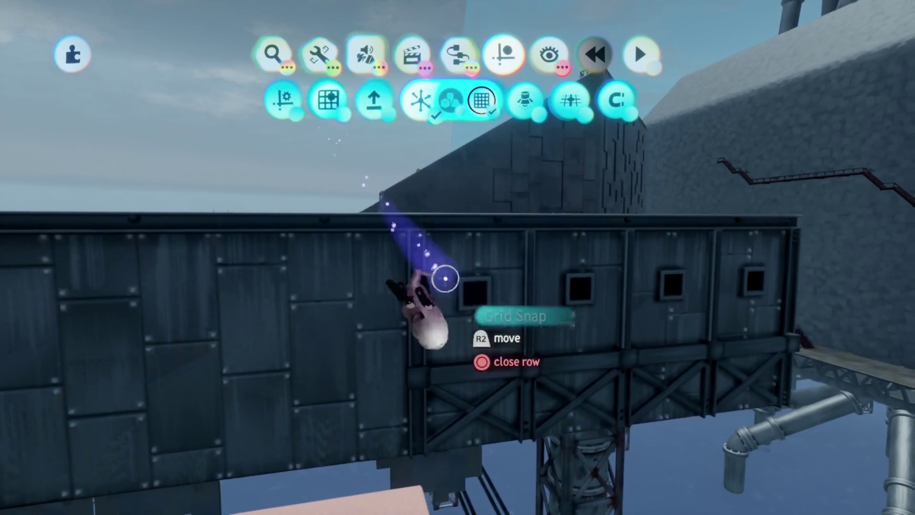
mouse_move(606, 116)
left_mouse_down()
mouse_move(327, 327)
mouse_move(466, 276)
mouse_move(416, 257)
left_mouse_up()
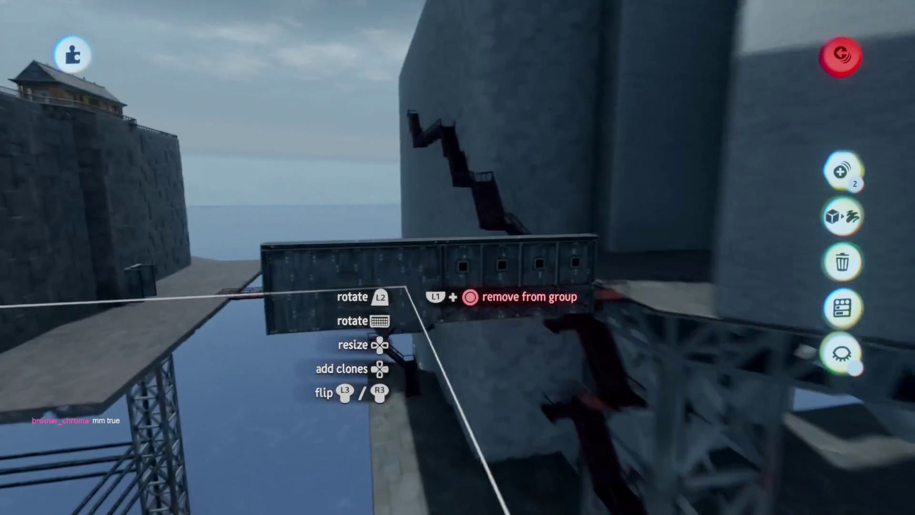
mouse_move(349, 291)
left_mouse_down()
mouse_move(446, 262)
mouse_move(440, 256)
mouse_move(448, 263)
mouse_move(431, 283)
mouse_move(411, 277)
mouse_move(435, 305)
mouse_move(414, 321)
left_mouse_up()
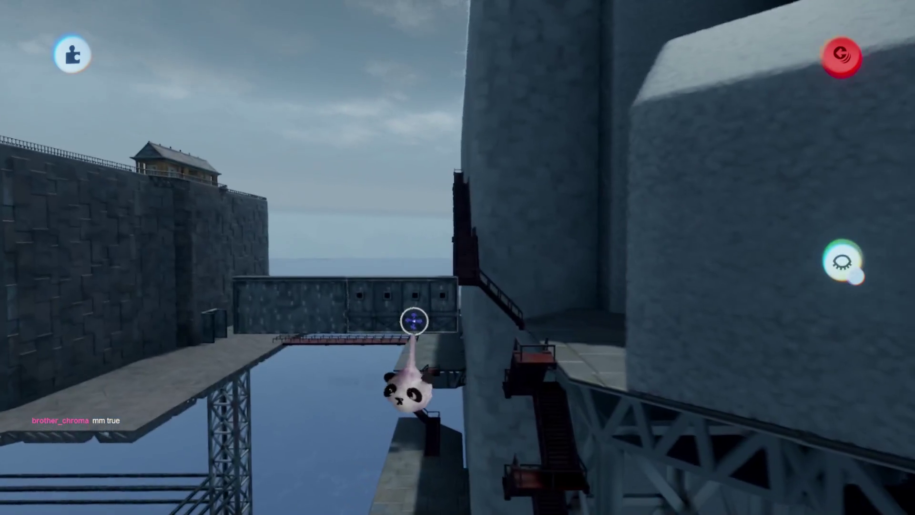
mouse_move(324, 311)
left_mouse_down()
mouse_move(378, 310)
mouse_move(399, 276)
mouse_move(450, 251)
mouse_move(460, 211)
mouse_move(388, 205)
mouse_move(307, 173)
mouse_move(433, 256)
mouse_move(402, 180)
mouse_move(384, 215)
mouse_move(424, 205)
mouse_move(444, 240)
mouse_move(453, 300)
mouse_move(482, 322)
mouse_move(499, 265)
mouse_move(452, 316)
left_mouse_up()
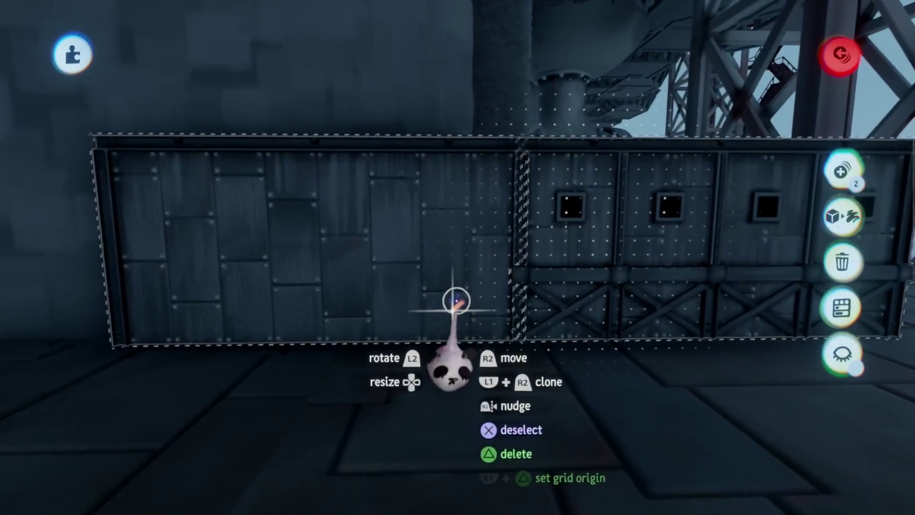
Turn on snapping and carry the windowed wall section along the tower's base
key("Tab")
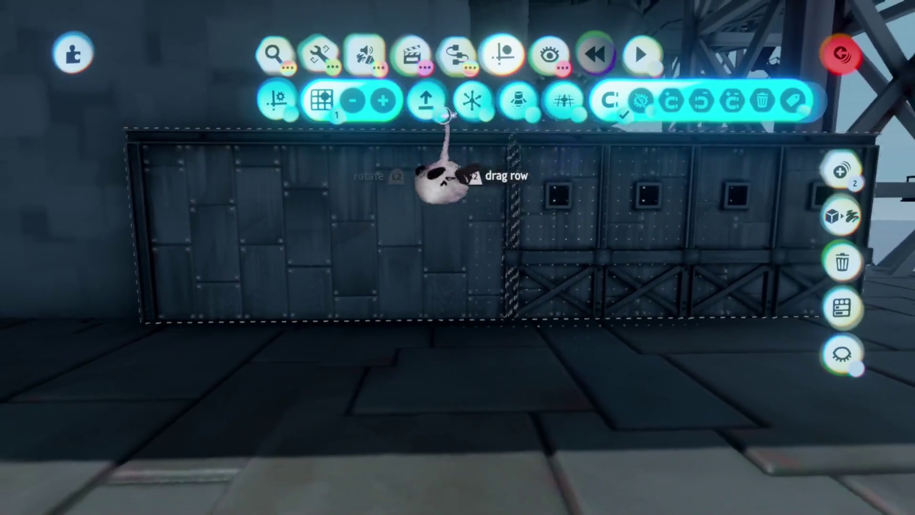
left_click(416, 101)
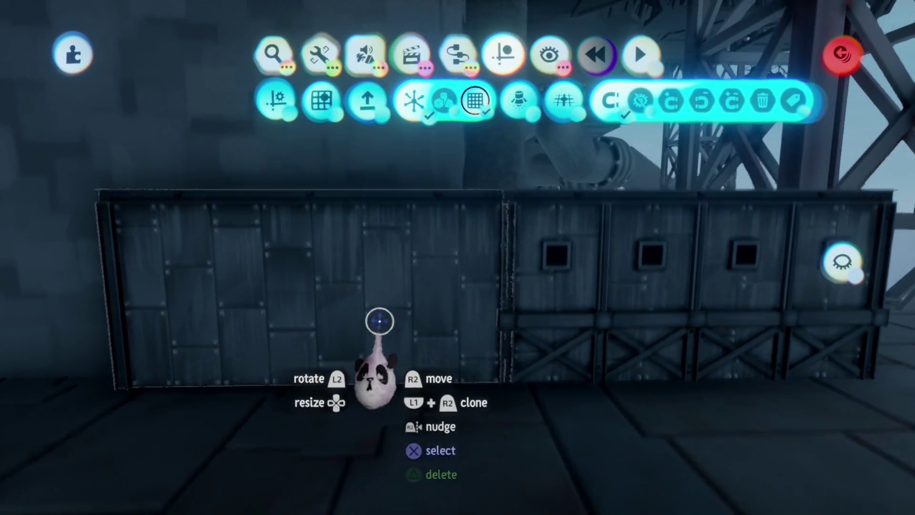
key("Tab")
mouse_move(357, 306)
left_mouse_down()
mouse_move(561, 173)
mouse_move(473, 322)
mouse_move(408, 322)
left_mouse_up()
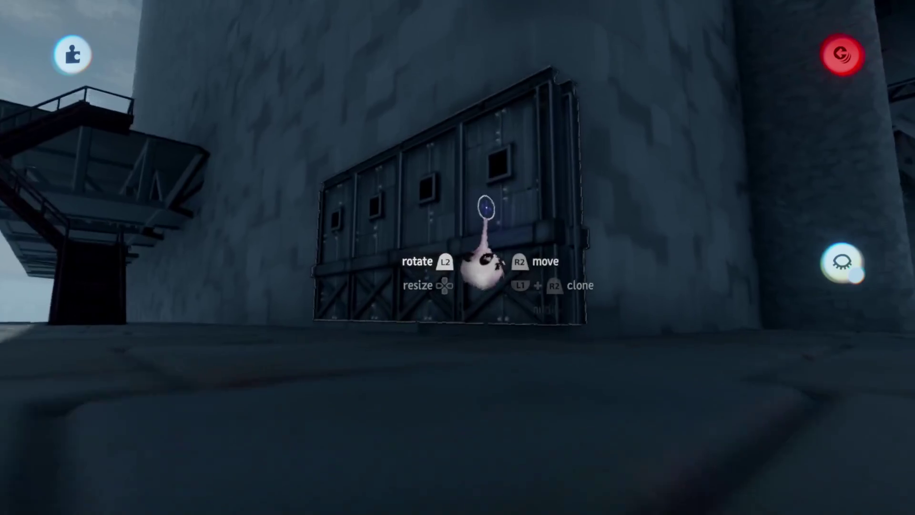
mouse_move(481, 261)
left_mouse_down()
mouse_move(471, 374)
mouse_move(425, 341)
mouse_move(317, 340)
mouse_move(374, 337)
mouse_move(362, 214)
mouse_move(386, 326)
mouse_move(431, 300)
mouse_move(428, 291)
left_mouse_up()
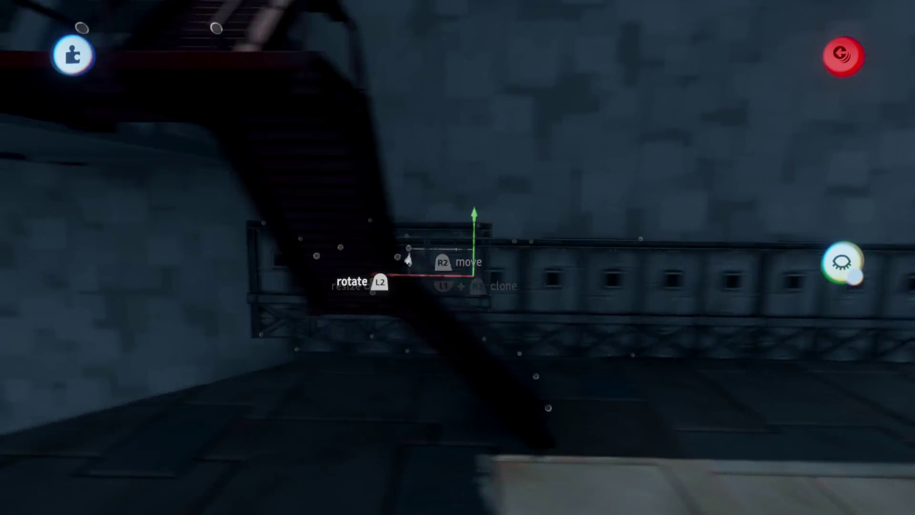
mouse_move(408, 259)
left_mouse_down()
mouse_move(423, 237)
mouse_move(415, 300)
left_mouse_up()
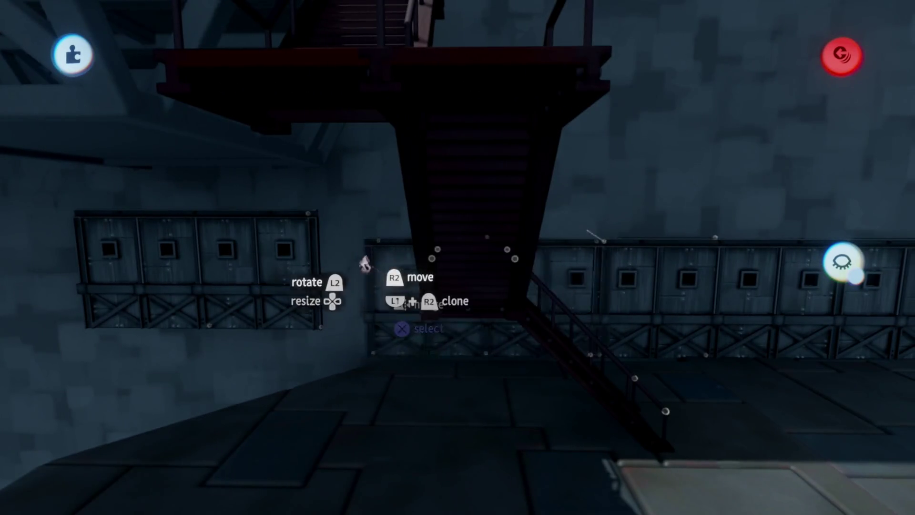
Turn the panel row around 180° and set more panels beside it up the tower wall
left_click_drag(334, 267, 505, 286)
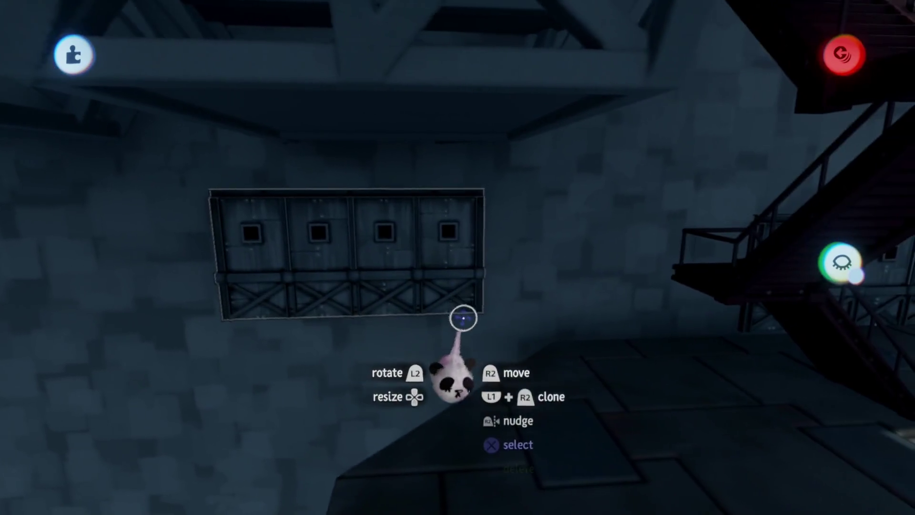
left_click(461, 316)
mouse_move(586, 306)
left_mouse_down()
mouse_move(623, 302)
mouse_move(613, 286)
mouse_move(228, 276)
left_mouse_up()
mouse_move(476, 310)
left_mouse_down()
mouse_move(579, 306)
mouse_move(468, 321)
mouse_move(703, 164)
left_mouse_up()
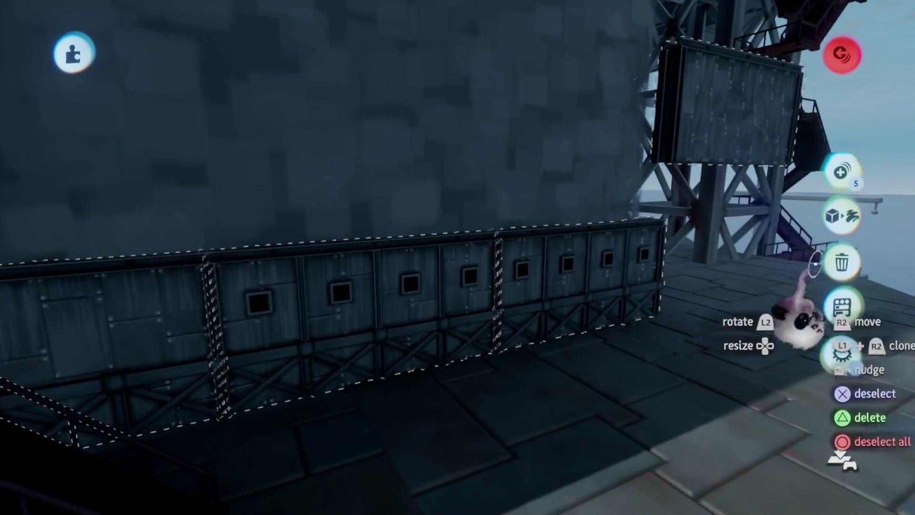
key("Escape")
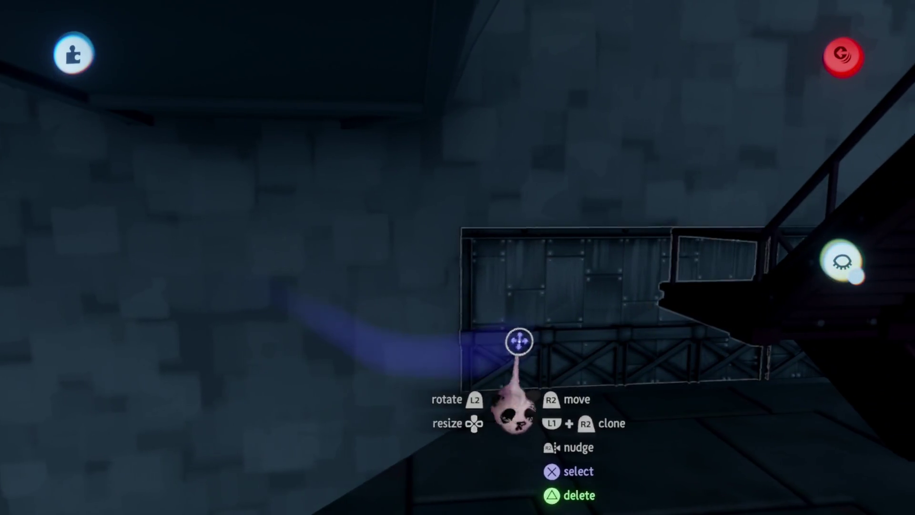
mouse_move(517, 344)
left_mouse_down()
mouse_move(323, 314)
mouse_move(438, 327)
mouse_move(525, 265)
left_mouse_up()
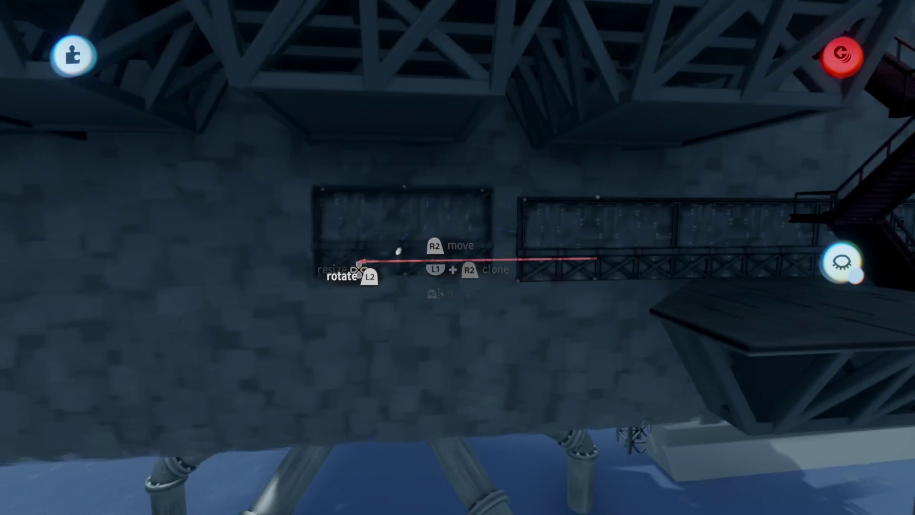
mouse_move(415, 264)
left_mouse_down()
mouse_move(474, 276)
mouse_move(439, 251)
mouse_move(411, 191)
left_mouse_up()
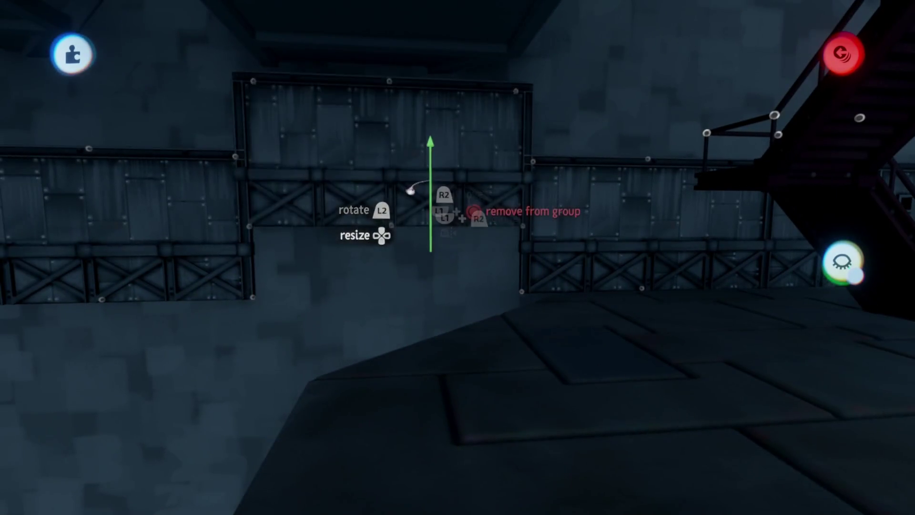
mouse_move(591, 237)
left_mouse_down()
mouse_move(542, 266)
mouse_move(565, 286)
mouse_move(662, 137)
mouse_move(364, 260)
mouse_move(456, 276)
mouse_move(450, 260)
mouse_move(472, 260)
mouse_move(429, 307)
mouse_move(419, 408)
mouse_move(551, 286)
mouse_move(352, 204)
mouse_move(372, 337)
mouse_move(325, 288)
mouse_move(462, 313)
mouse_move(453, 260)
left_mouse_up()
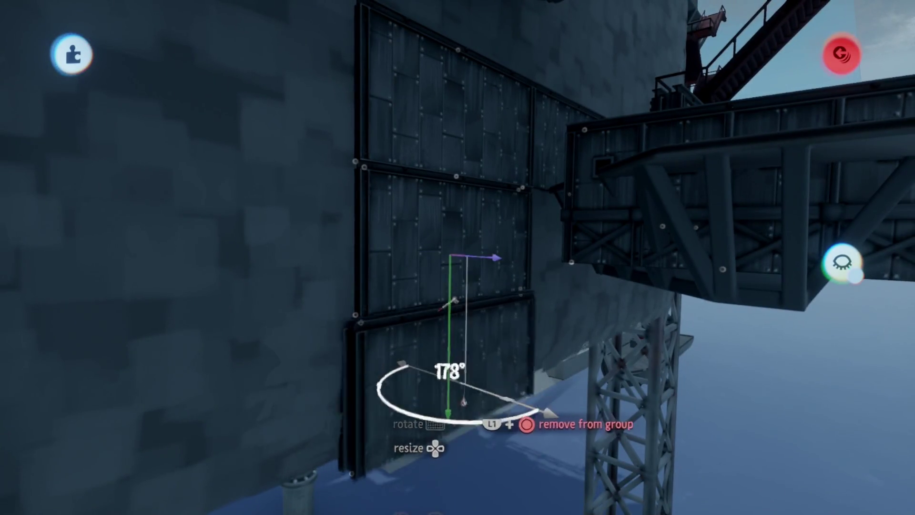
Lower the held panel down the wall and turn it around 180°
mouse_move(455, 396)
left_mouse_down()
mouse_move(472, 458)
mouse_move(594, 246)
left_mouse_up()
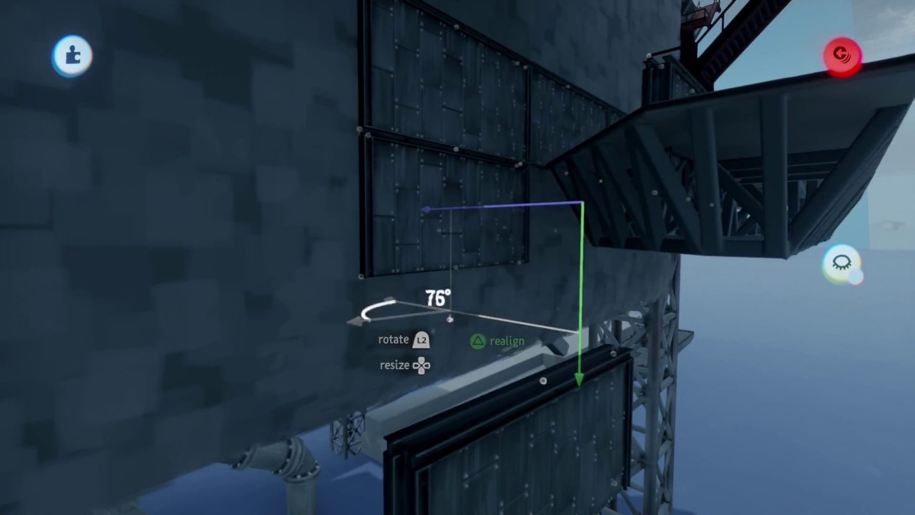
left_click_drag(450, 319, 405, 386)
mouse_move(481, 354)
left_mouse_down()
mouse_move(466, 358)
mouse_move(511, 341)
mouse_move(522, 370)
mouse_move(414, 315)
mouse_move(517, 328)
mouse_move(516, 337)
left_mouse_up()
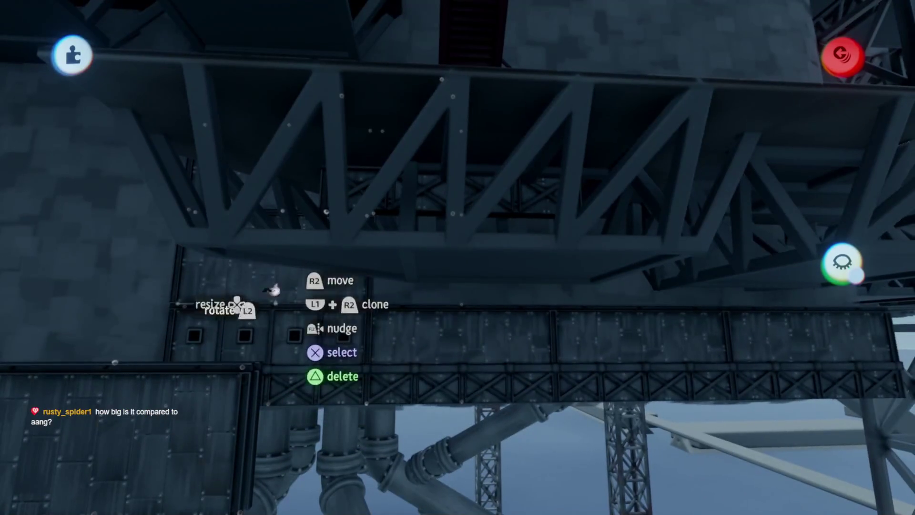
left_click_drag(454, 295, 458, 297)
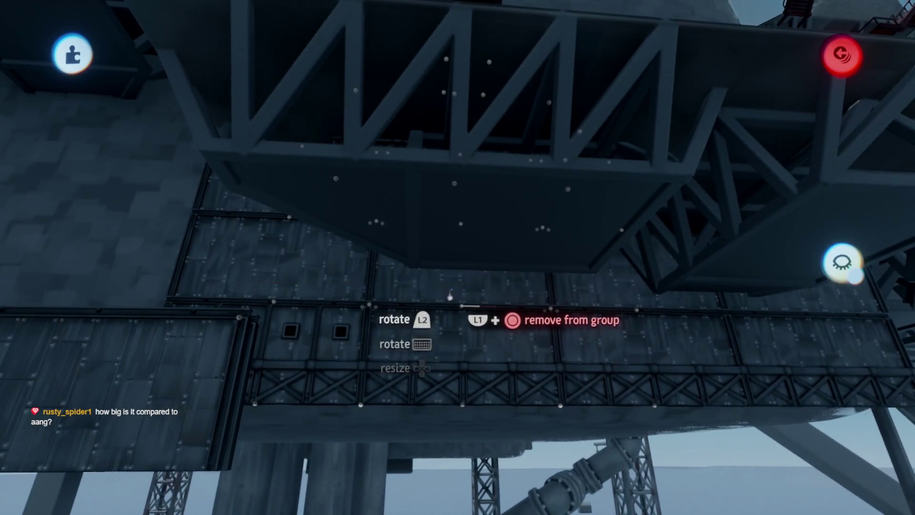
Slide a wall panel left along the row and drop it into place
left_click(449, 296)
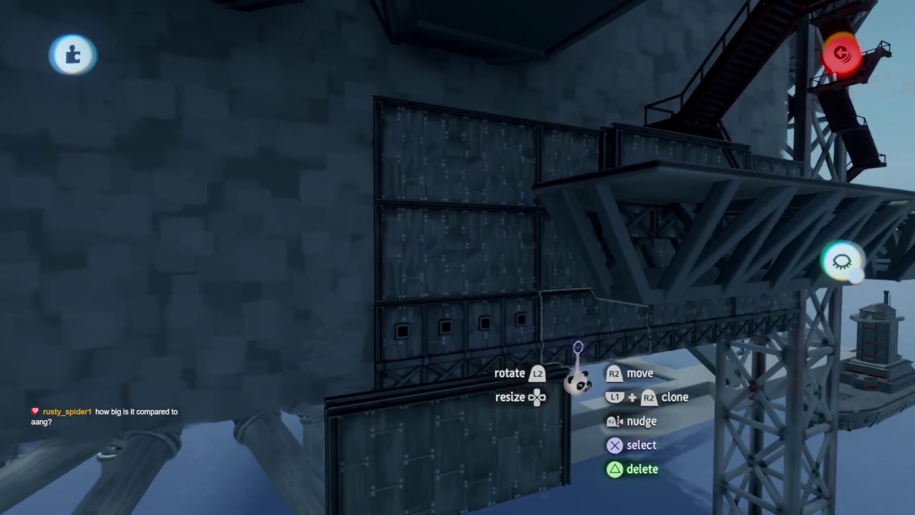
mouse_move(579, 368)
left_mouse_down()
mouse_move(266, 352)
mouse_move(204, 338)
mouse_move(497, 339)
left_mouse_up()
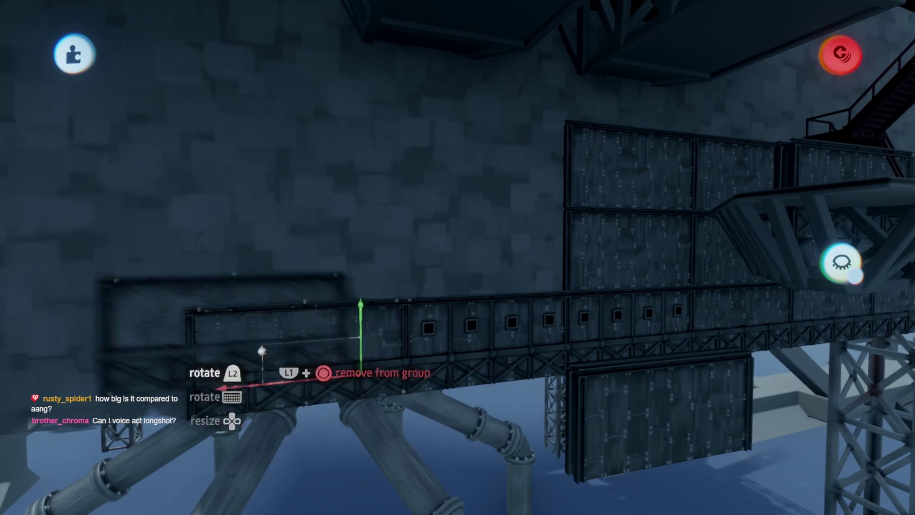
left_click_drag(262, 351, 163, 392)
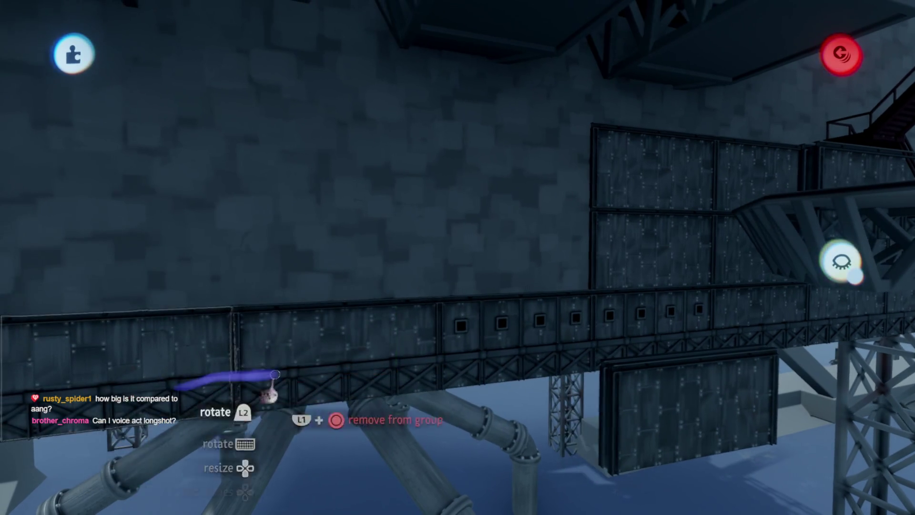
left_click_drag(275, 375, 490, 388)
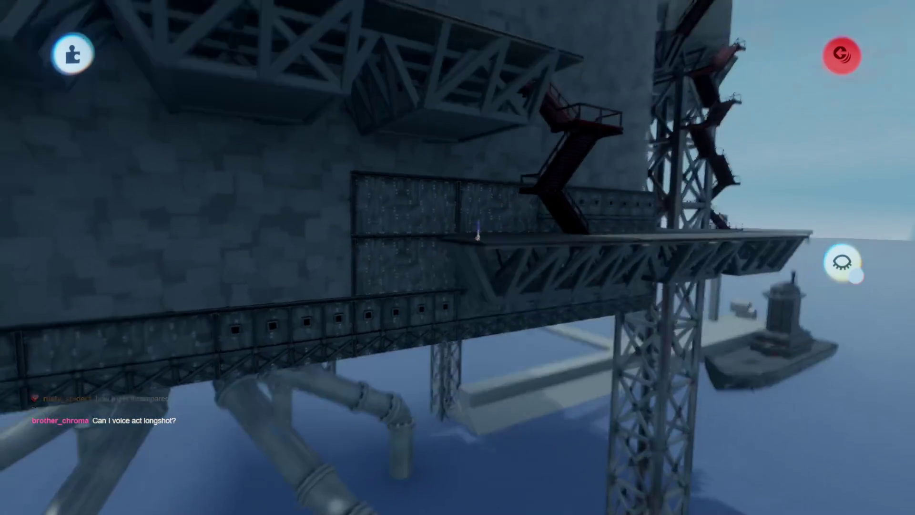
Move the four-panel section, rotate it 180° and release it under the truss
mouse_move(474, 229)
left_mouse_down()
mouse_move(658, 344)
mouse_move(522, 333)
mouse_move(463, 359)
left_mouse_up()
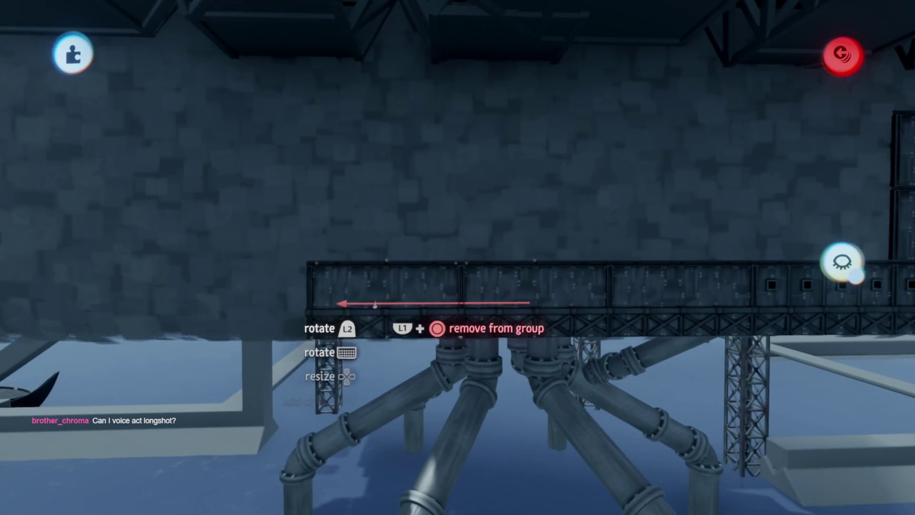
left_click_drag(397, 308, 348, 209)
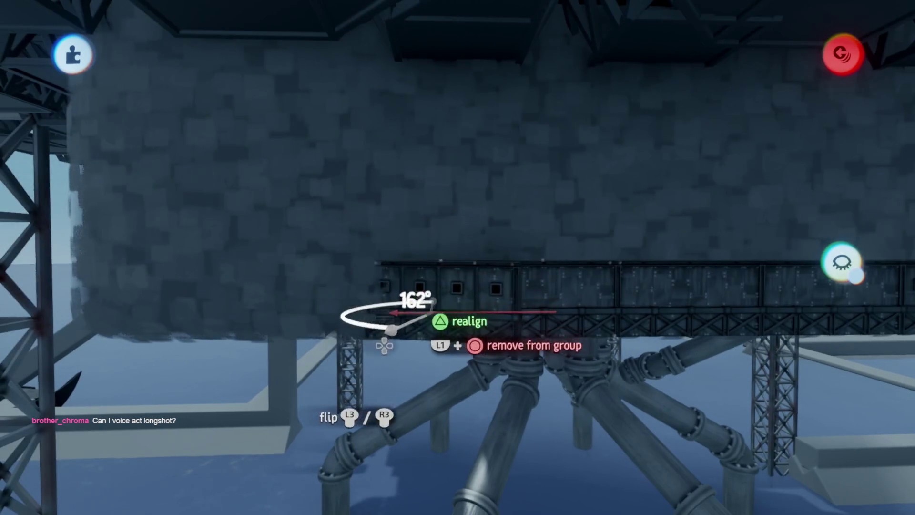
mouse_move(403, 329)
left_mouse_down()
mouse_move(346, 313)
mouse_move(372, 218)
left_mouse_up()
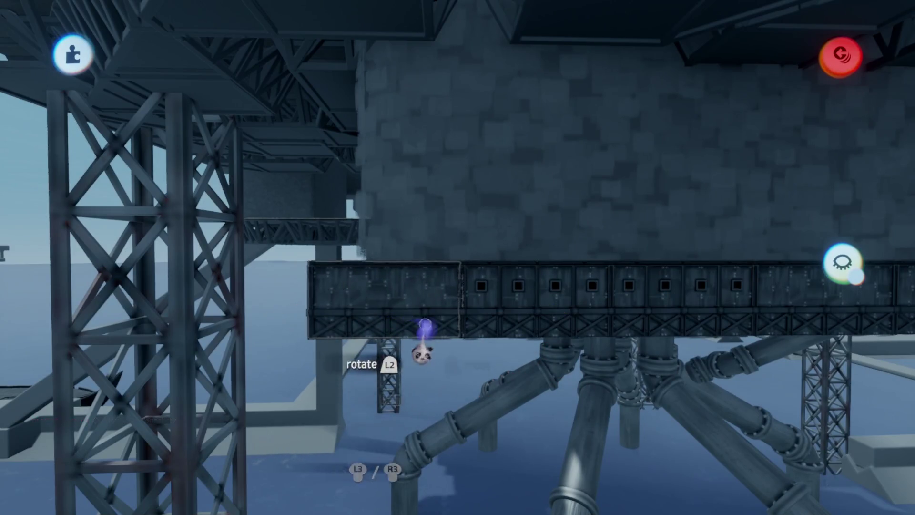
mouse_move(426, 326)
left_mouse_down()
mouse_move(421, 292)
mouse_move(438, 286)
mouse_move(624, 310)
mouse_move(572, 296)
mouse_move(593, 298)
mouse_move(525, 262)
mouse_move(345, 206)
left_mouse_up()
mouse_move(514, 253)
left_mouse_down()
mouse_move(466, 245)
mouse_move(474, 317)
mouse_move(513, 339)
mouse_move(444, 310)
left_mouse_up()
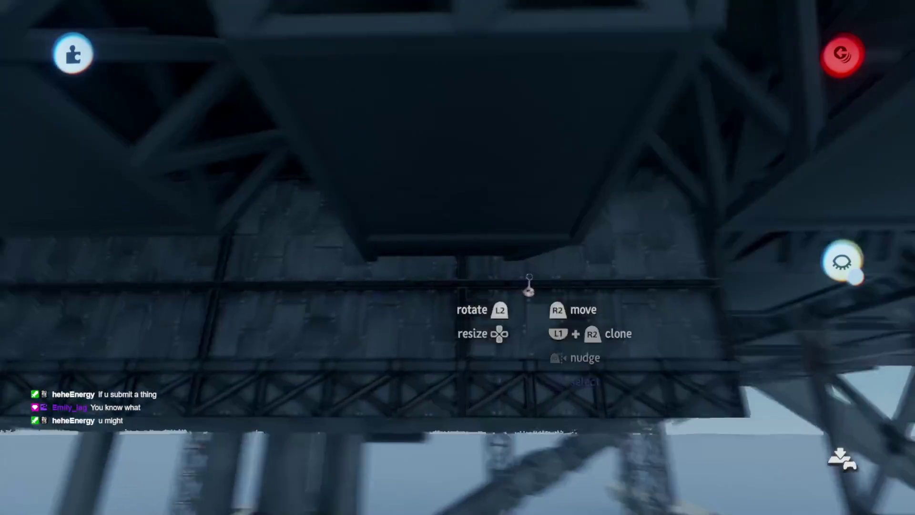
mouse_move(529, 285)
left_mouse_down()
mouse_move(529, 260)
mouse_move(513, 290)
mouse_move(437, 333)
left_mouse_up()
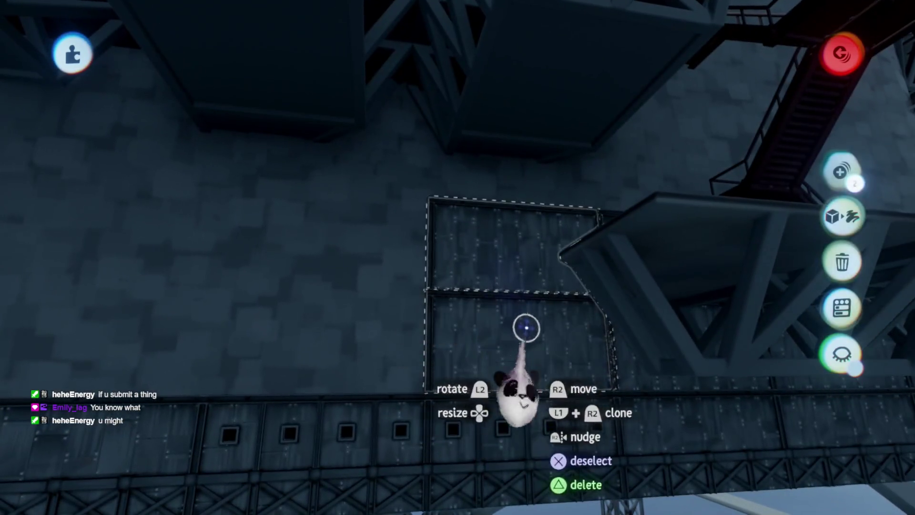
Clone the wall panel leftward into a row of six riveted panels and place them
left_click_drag(527, 328, 292, 329)
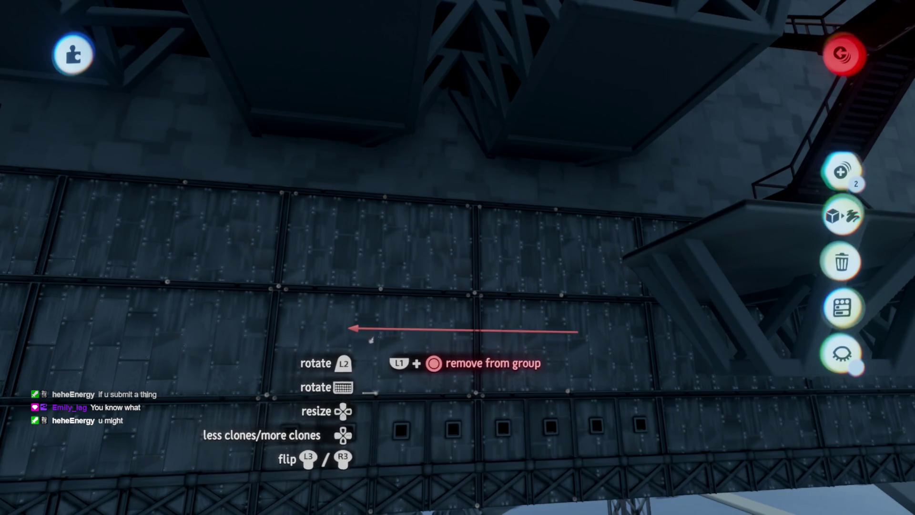
mouse_move(370, 340)
left_mouse_down()
mouse_move(442, 378)
mouse_move(451, 337)
left_mouse_up()
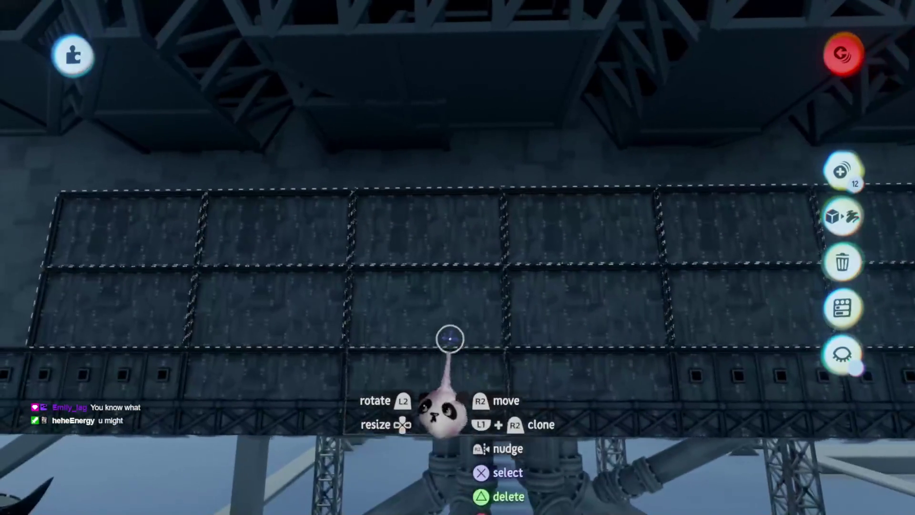
scroll(430, 292, "down", 10)
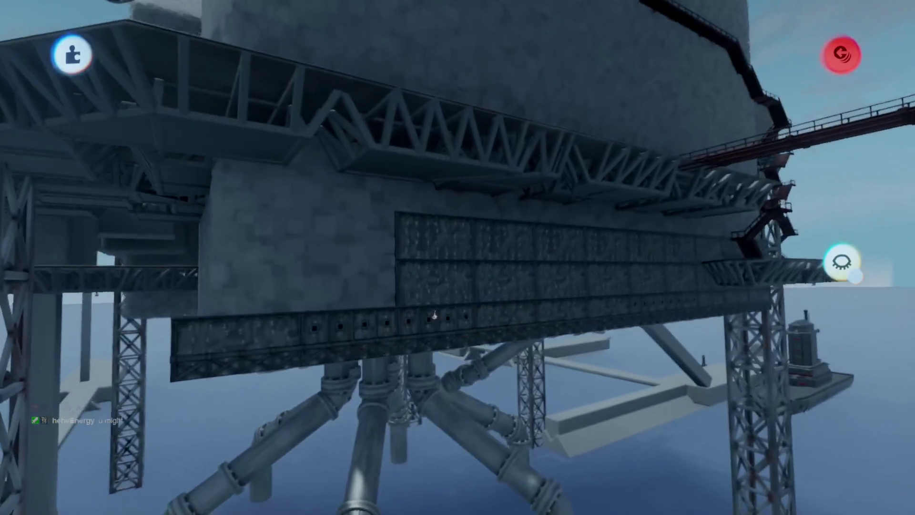
scroll(433, 315, "up", 10)
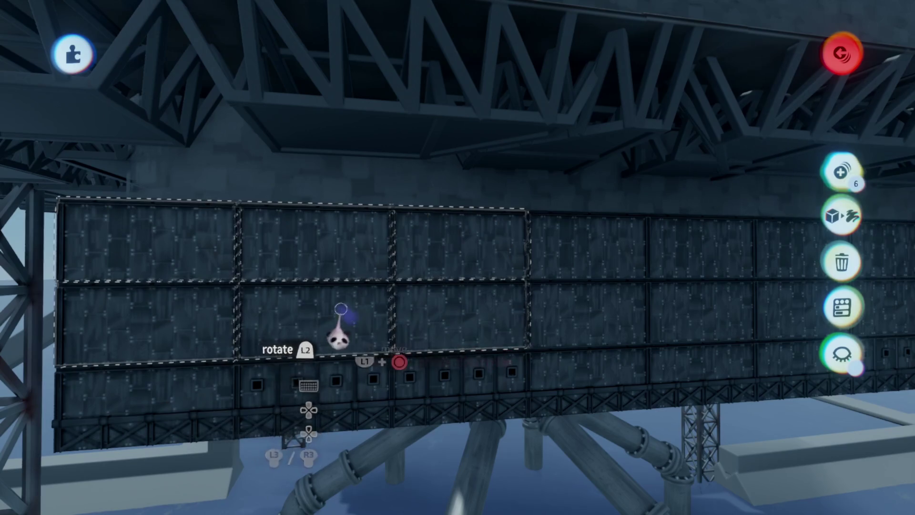
scroll(318, 317, "up", 5)
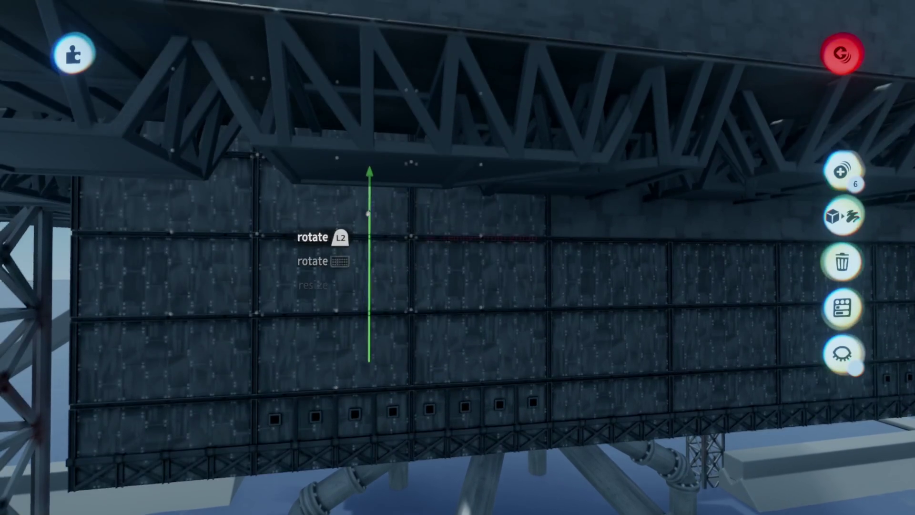
scroll(385, 302, "right", 5)
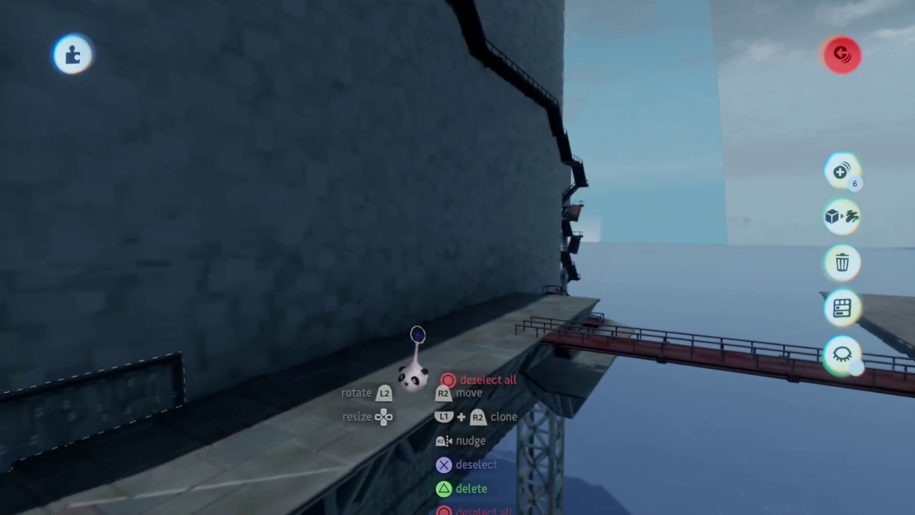
Lift the panel group, turn it around and set it against the tower wall
scroll(426, 296, "down", 5)
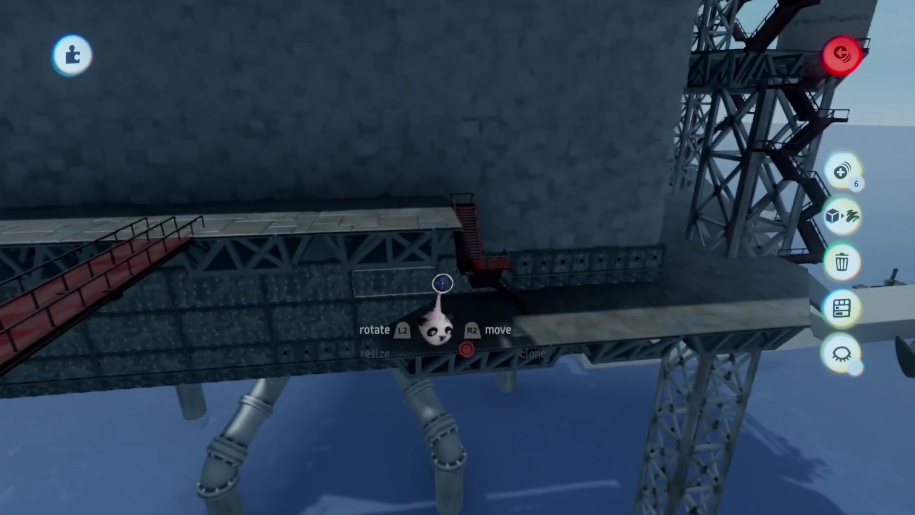
scroll(411, 220, "up", 5)
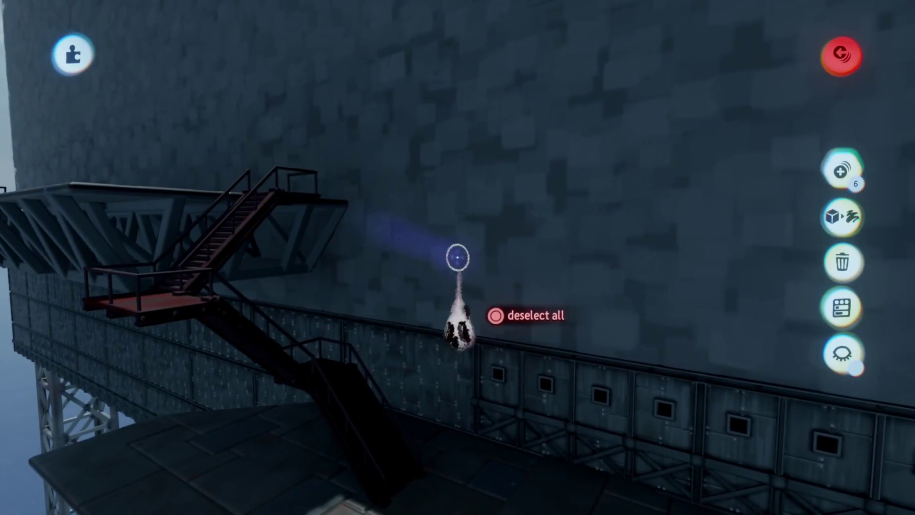
scroll(448, 370, "left", 3)
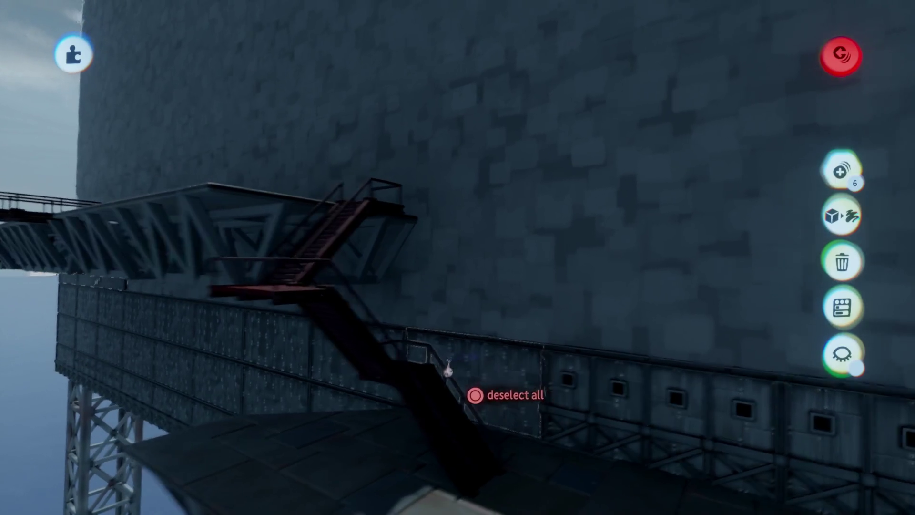
scroll(448, 370, "down", 5)
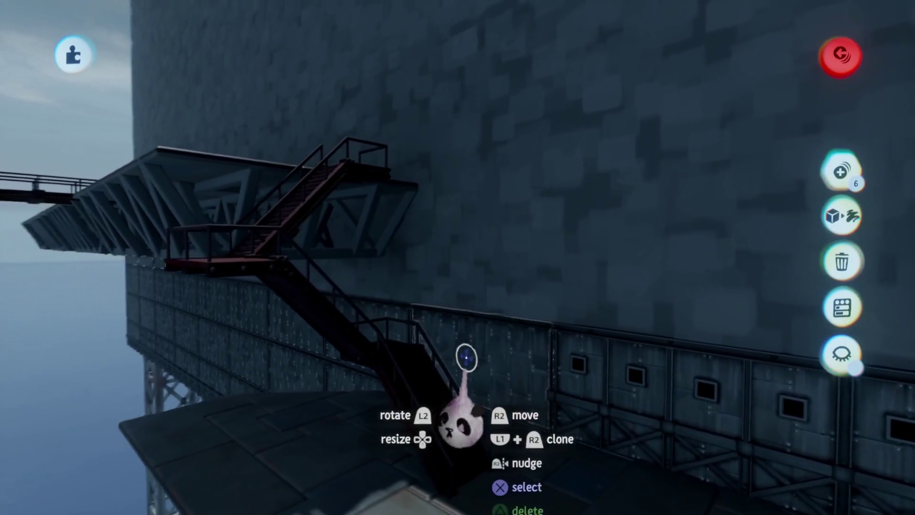
scroll(466, 355, "right", 3)
left_click(455, 364)
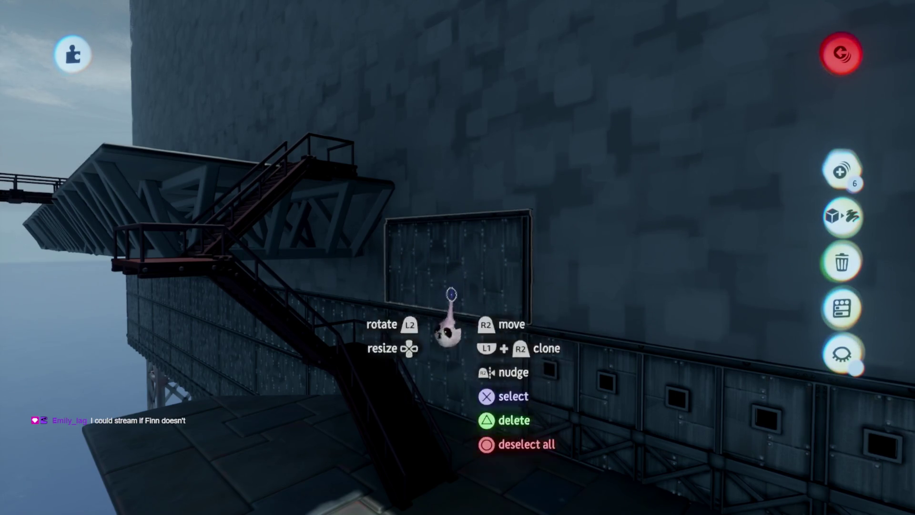
mouse_move(590, 398)
left_mouse_down()
mouse_move(477, 119)
mouse_move(477, 162)
left_mouse_up()
mouse_move(442, 217)
left_mouse_down()
mouse_move(439, 225)
mouse_move(458, 211)
left_mouse_up()
Carry the panel group along the tower base and set it beside the walkway
scroll(458, 210, "down", 3)
scroll(475, 265, "down", 5)
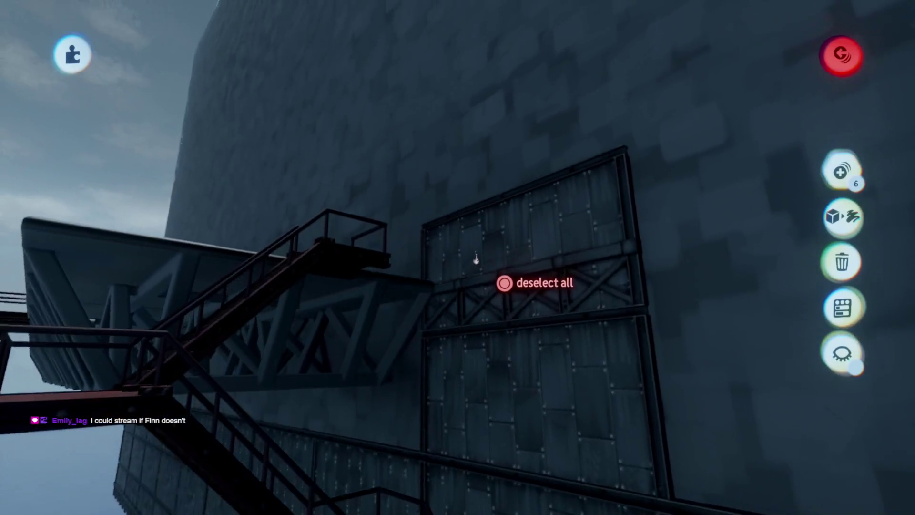
scroll(476, 260, "down", 3)
mouse_move(474, 257)
left_mouse_down()
mouse_move(406, 245)
mouse_move(415, 251)
mouse_move(408, 296)
left_mouse_up()
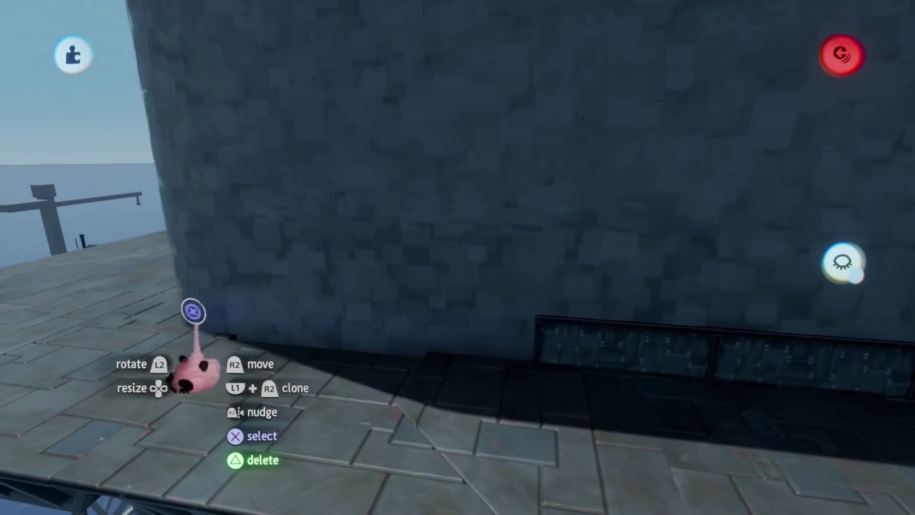
mouse_move(416, 351)
left_mouse_down()
mouse_move(364, 337)
mouse_move(328, 304)
left_mouse_up()
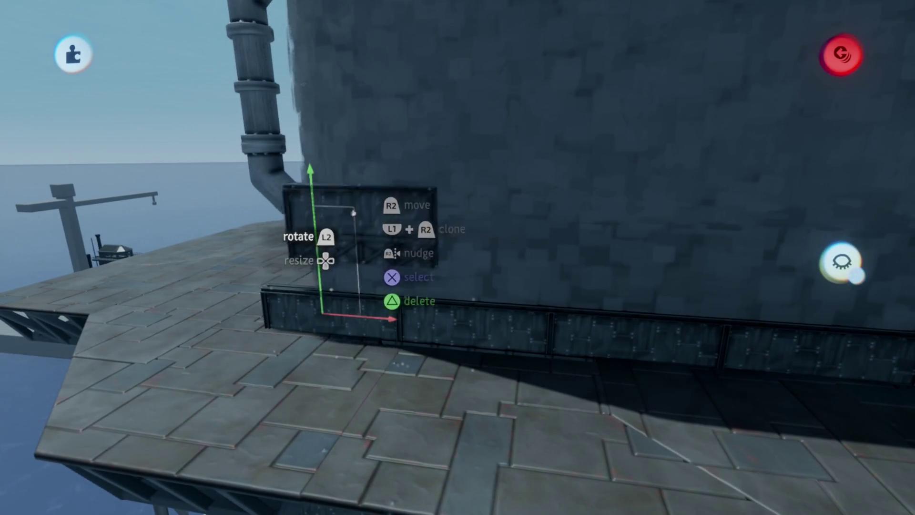
left_click_drag(339, 241, 384, 378)
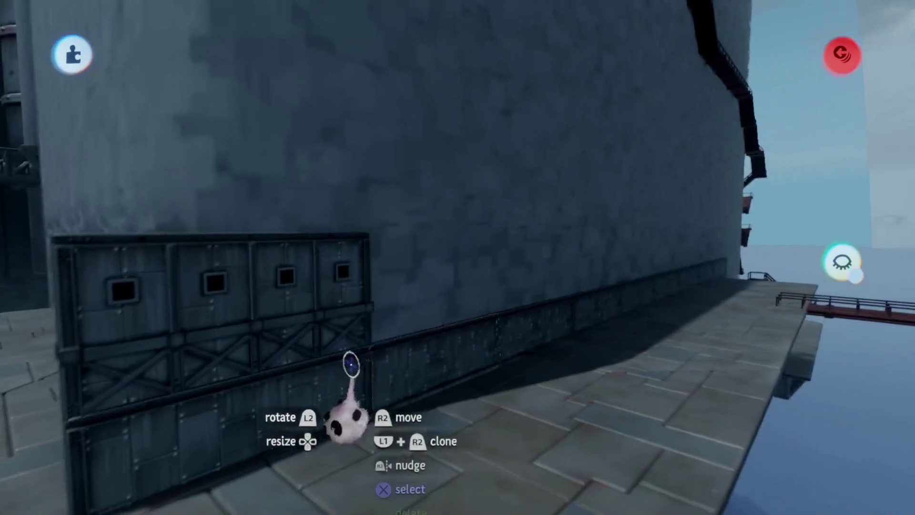
Turn on Hide Everything Else and drop a panel block into the wall gap
mouse_move(373, 249)
left_mouse_down()
mouse_move(443, 300)
mouse_move(361, 324)
mouse_move(470, 367)
left_mouse_up()
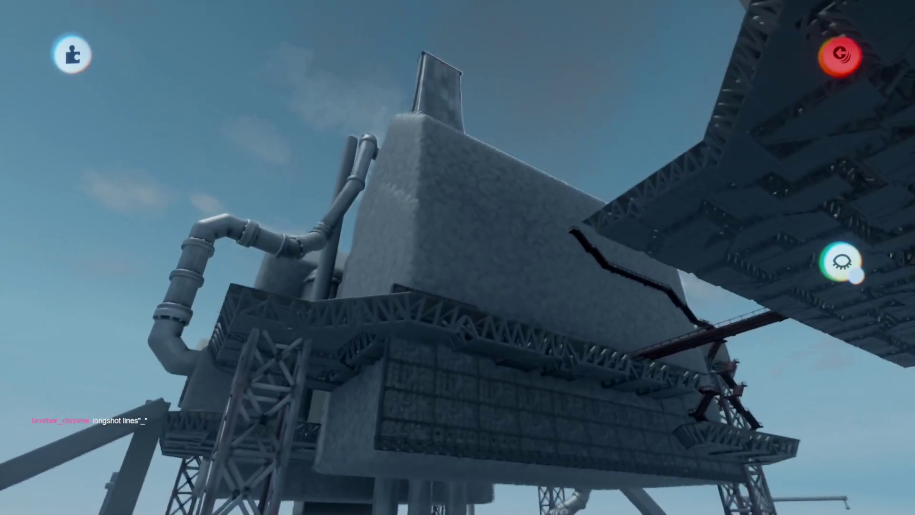
left_click(842, 262)
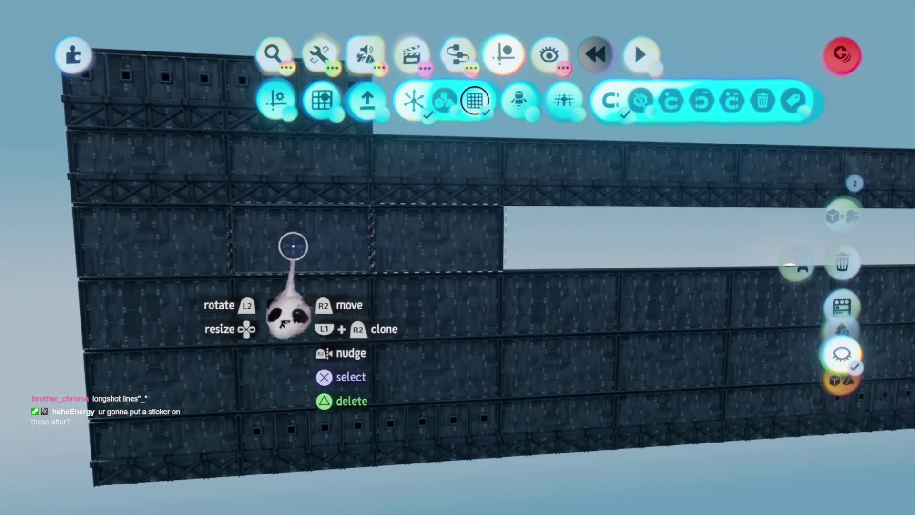
mouse_move(302, 246)
left_mouse_down()
mouse_move(460, 255)
mouse_move(300, 247)
left_mouse_up()
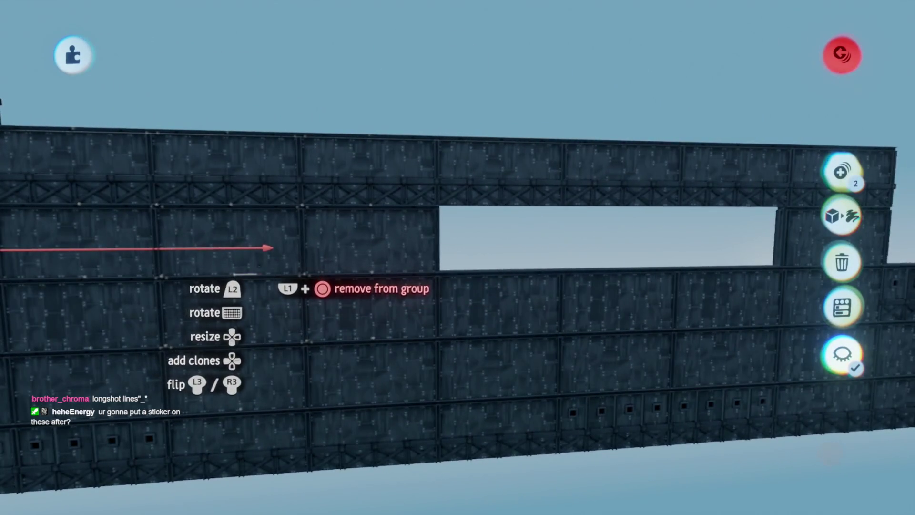
mouse_move(461, 350)
left_mouse_down()
mouse_move(470, 315)
mouse_move(459, 307)
mouse_move(467, 336)
mouse_move(458, 324)
mouse_move(476, 239)
mouse_move(539, 111)
left_mouse_up()
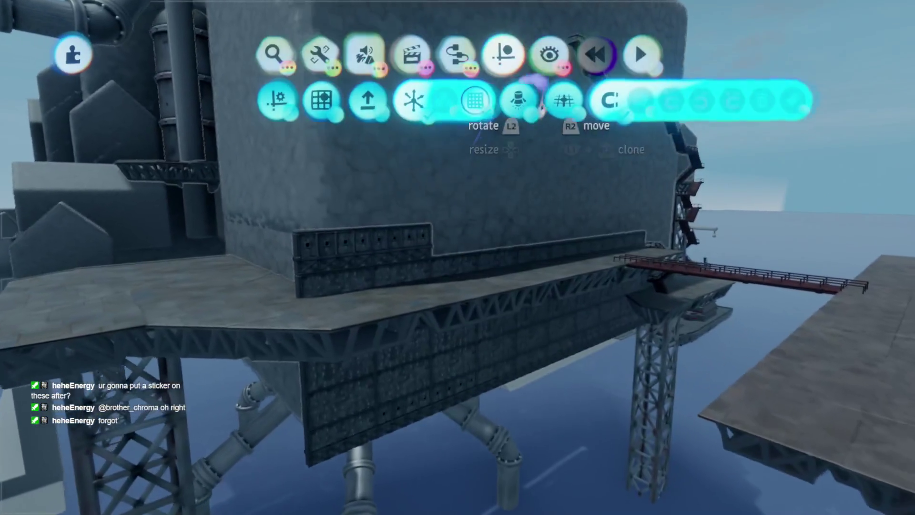
Lift a wall panel out of the gap, turn it and slot it back into the wall
left_click(548, 54)
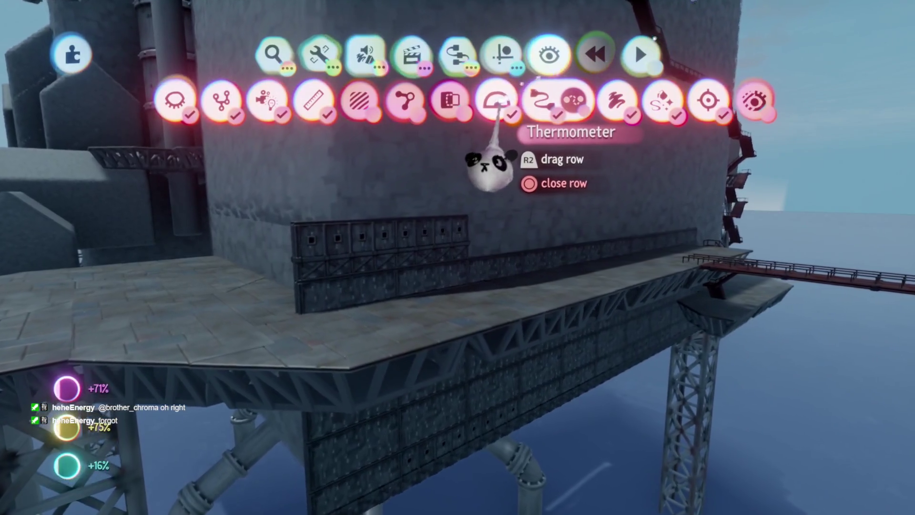
key("Escape")
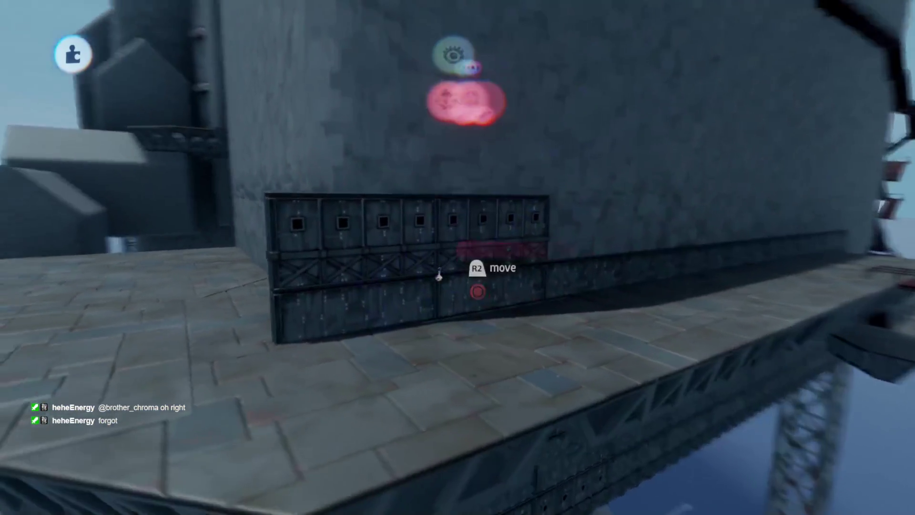
mouse_move(423, 302)
left_mouse_down()
mouse_move(505, 245)
mouse_move(256, 303)
mouse_move(364, 231)
mouse_move(510, 225)
mouse_move(237, 298)
mouse_move(219, 272)
mouse_move(425, 262)
mouse_move(323, 339)
mouse_move(456, 202)
mouse_move(505, 267)
mouse_move(530, 191)
mouse_move(528, 217)
left_mouse_up()
left_click_drag(504, 280, 553, 187)
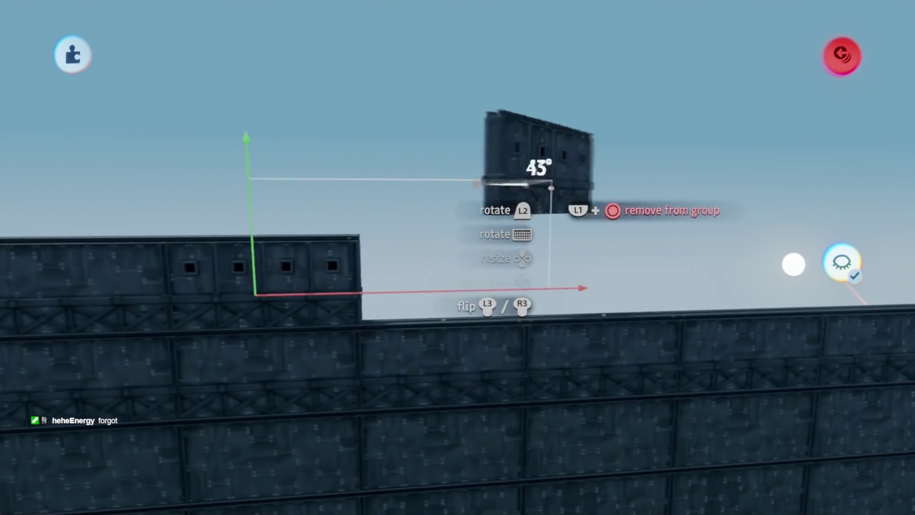
mouse_move(523, 279)
left_mouse_down()
mouse_move(548, 210)
mouse_move(414, 274)
left_mouse_up()
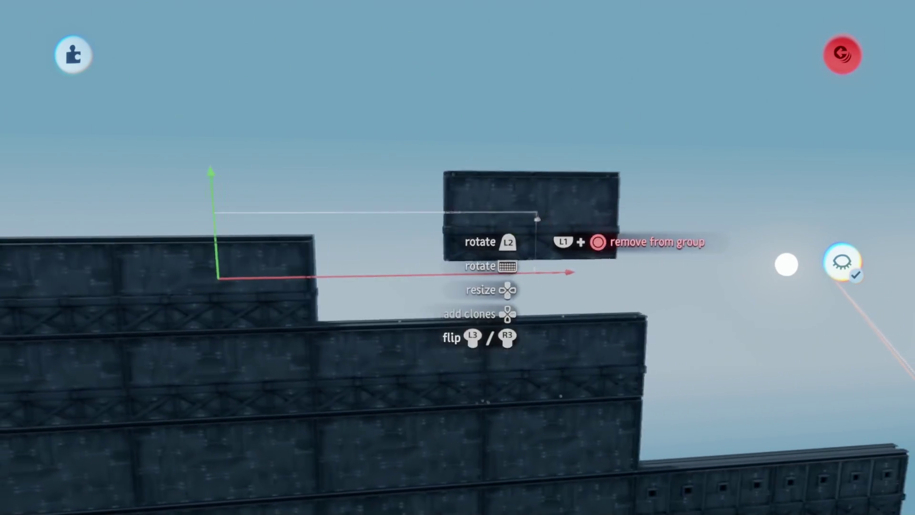
mouse_move(537, 269)
left_mouse_down()
mouse_move(472, 271)
mouse_move(387, 248)
left_mouse_up()
Clone the panel to the right, raise the copy above the wall, and show the full scene again
mouse_move(572, 263)
left_mouse_down()
mouse_move(407, 256)
mouse_move(558, 134)
mouse_move(470, 215)
mouse_move(529, 143)
mouse_move(466, 195)
left_mouse_up()
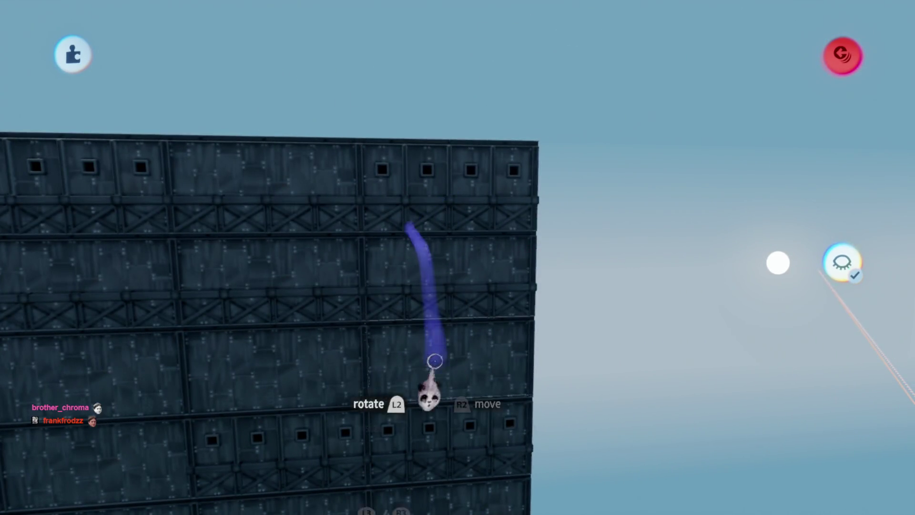
mouse_move(435, 361)
left_mouse_down()
mouse_move(436, 120)
mouse_move(258, 94)
mouse_move(241, 123)
mouse_move(367, 79)
mouse_move(471, 127)
left_mouse_up()
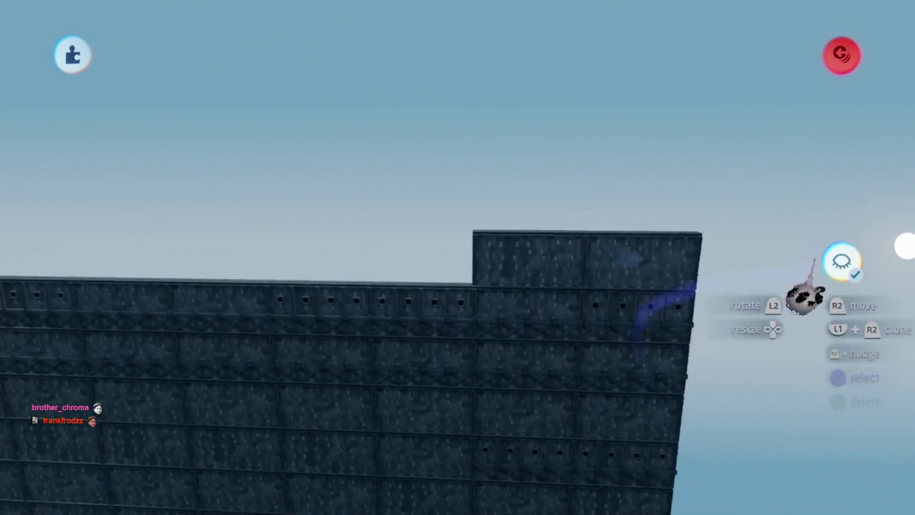
left_click(842, 263)
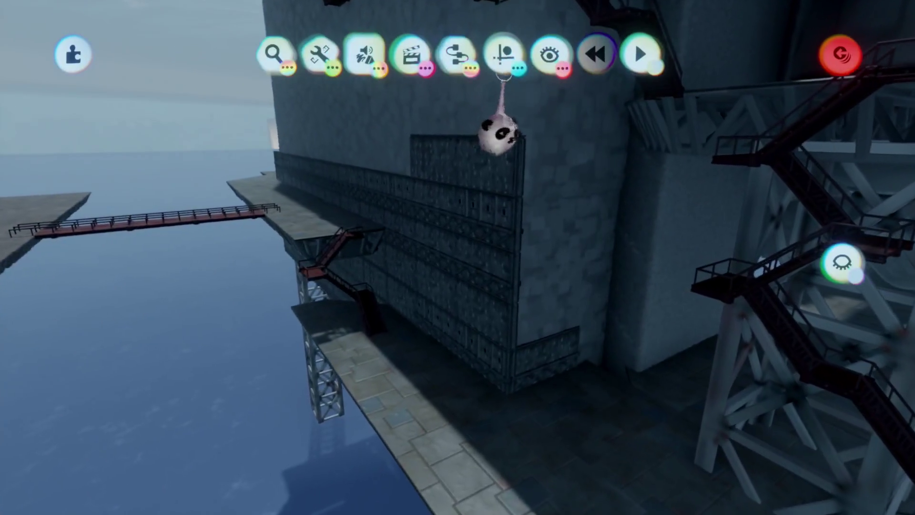
Turn on the grid guide in the Guides tools
left_click(503, 55)
left_click(321, 101)
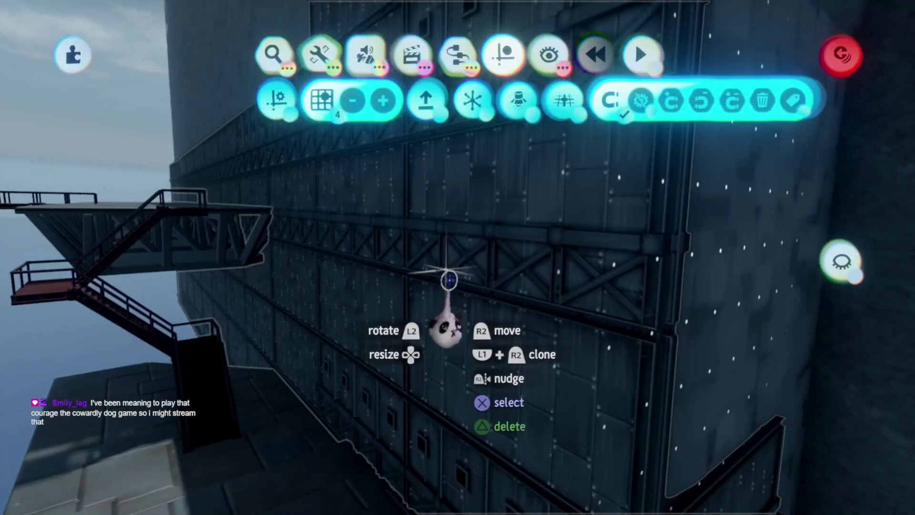
key("Escape")
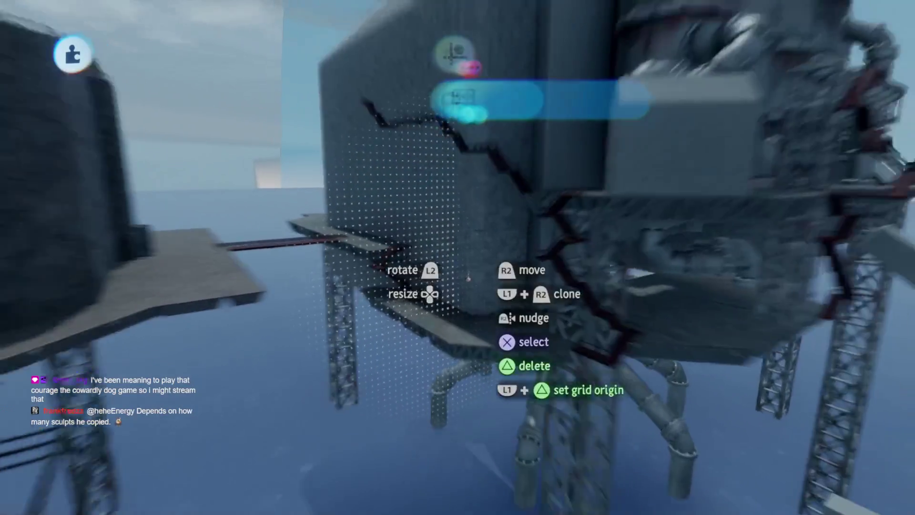
key("Delete")
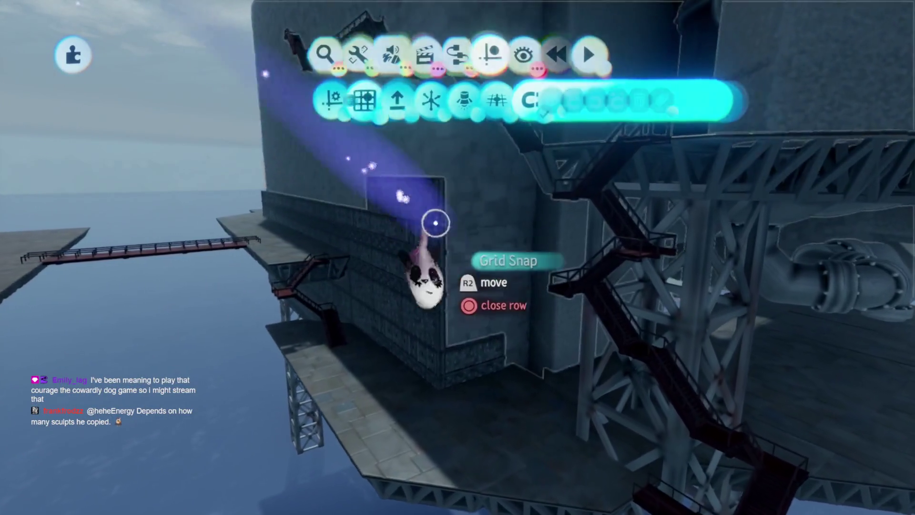
key("Escape")
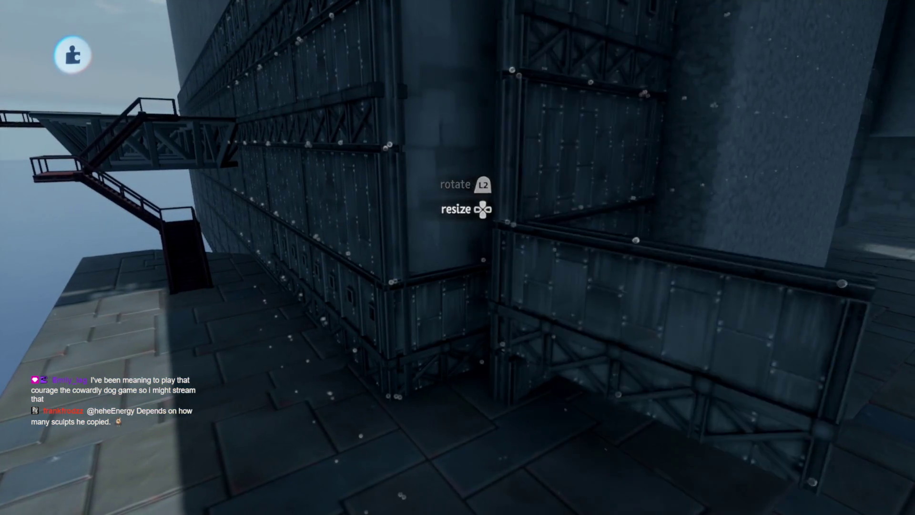
Place the cloned panel at the wall corner
left_click_drag(446, 258, 382, 209)
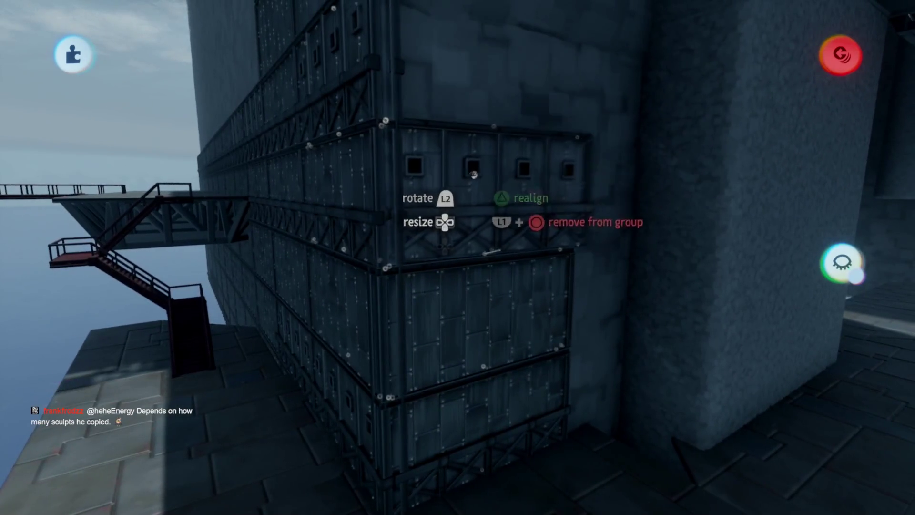
mouse_move(487, 252)
left_mouse_down()
mouse_move(441, 261)
mouse_move(470, 303)
mouse_move(439, 238)
mouse_move(429, 283)
left_mouse_up()
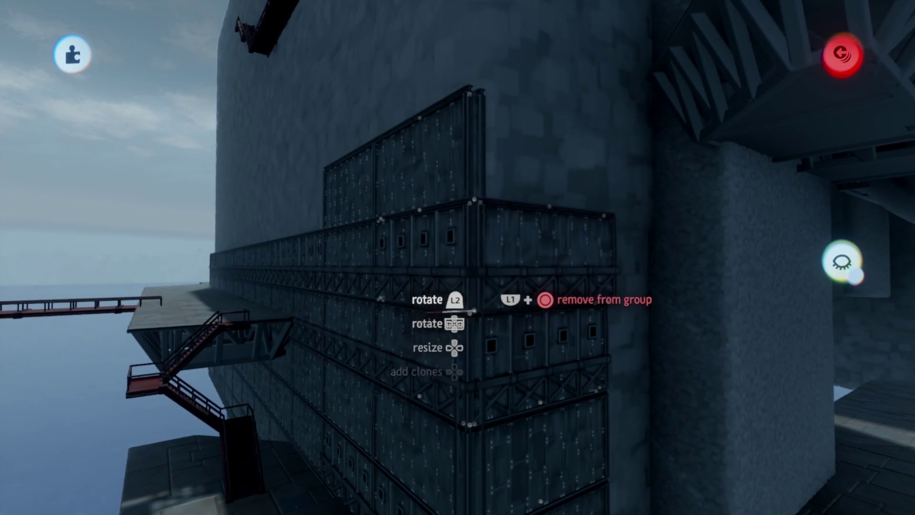
left_click_drag(460, 295, 460, 315)
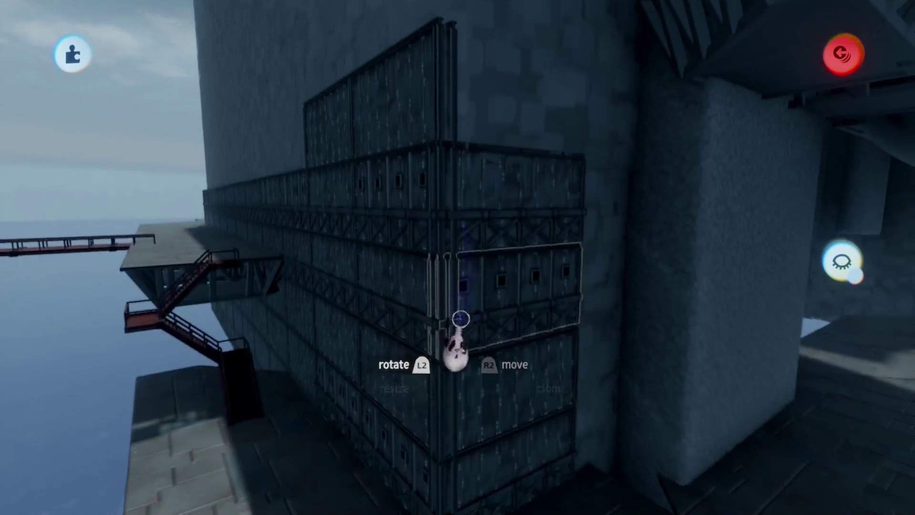
mouse_move(496, 181)
left_mouse_down()
mouse_move(465, 154)
mouse_move(457, 286)
mouse_move(436, 143)
mouse_move(460, 245)
mouse_move(435, 353)
mouse_move(443, 364)
left_mouse_up()
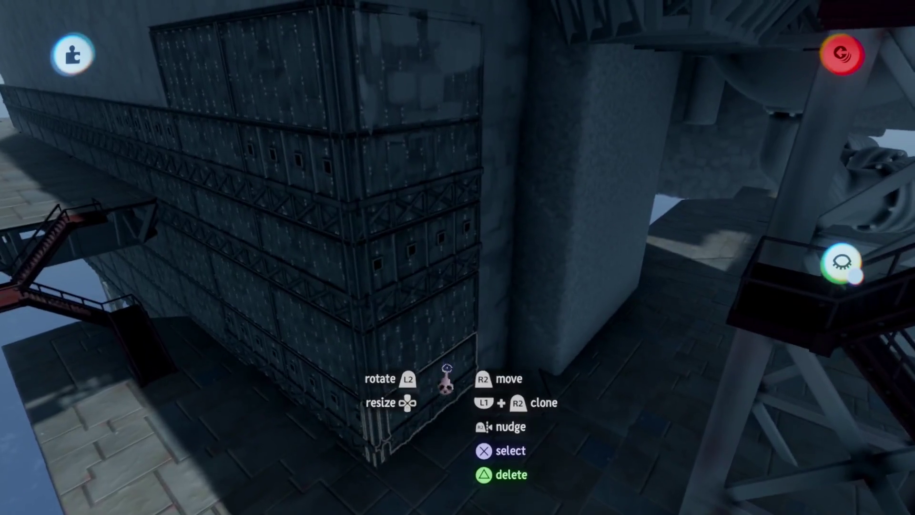
scroll(444, 367, "down", 10)
scroll(447, 377, "up", 10)
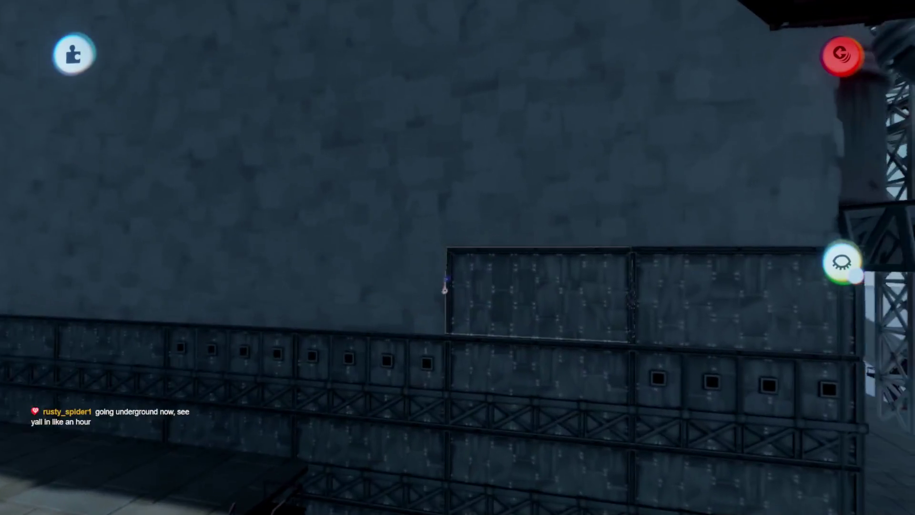
Move a wall panel down onto the wall, lower and further left
mouse_move(445, 286)
left_mouse_down()
mouse_move(486, 302)
mouse_move(416, 193)
left_mouse_up()
left_click_drag(415, 263, 415, 354)
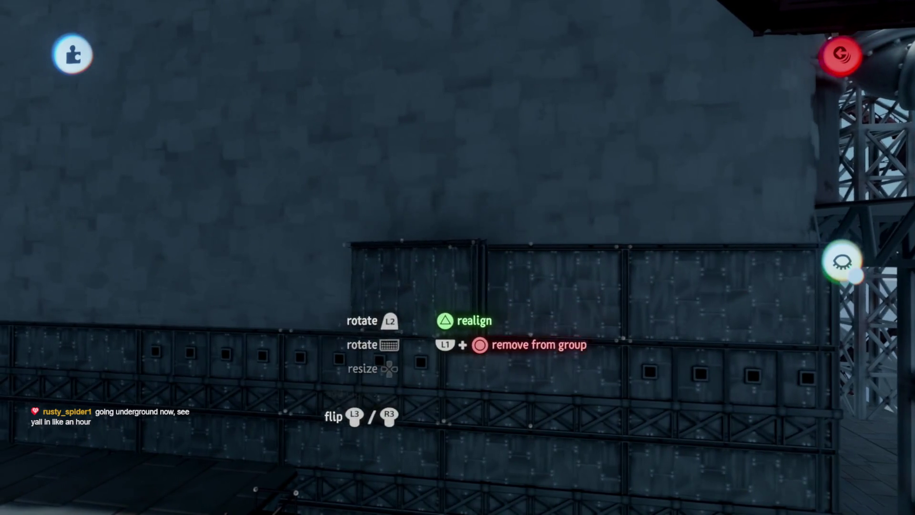
mouse_move(413, 311)
left_mouse_down()
mouse_move(403, 309)
mouse_move(420, 312)
left_mouse_up()
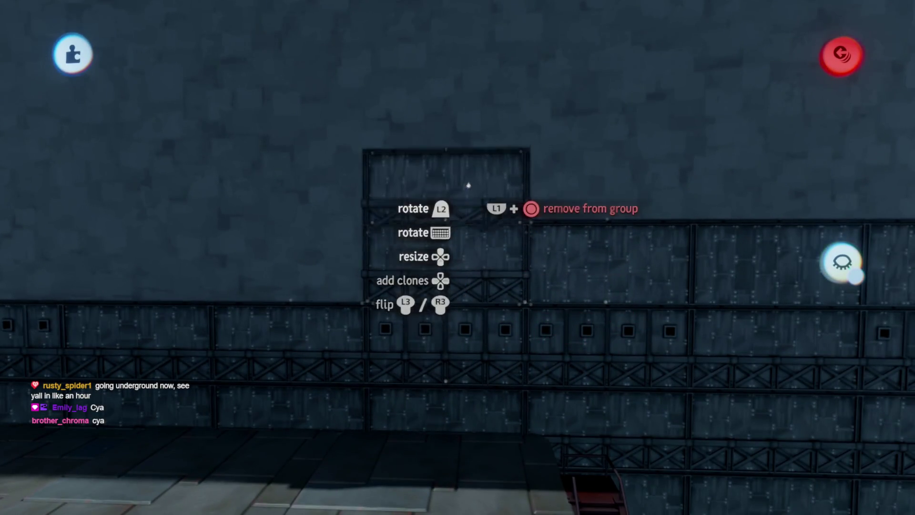
mouse_move(465, 184)
left_mouse_down()
mouse_move(307, 177)
mouse_move(289, 240)
left_mouse_up()
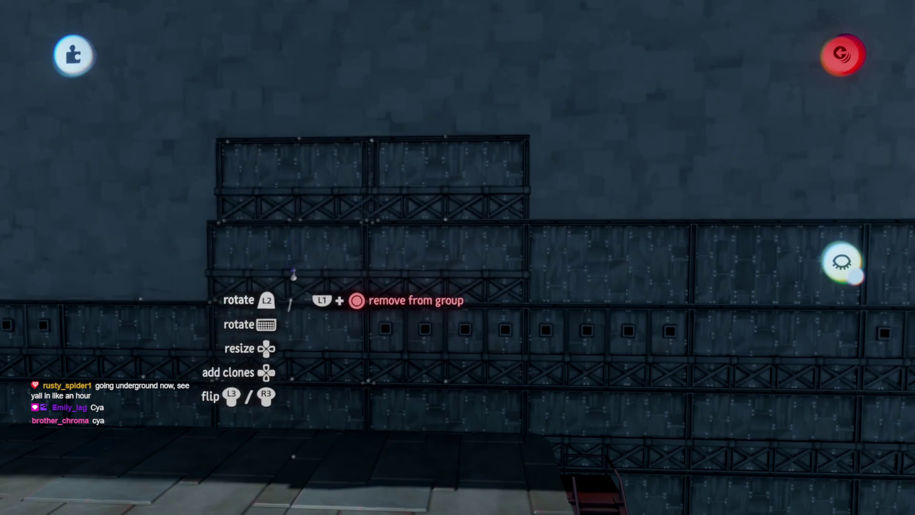
left_click_drag(291, 300, 429, 297)
Carry another wall panel left, then up and right to form the stepped upper row
mouse_move(331, 298)
left_mouse_down()
mouse_move(311, 204)
mouse_move(587, 289)
left_mouse_up()
left_click_drag(599, 211, 520, 182)
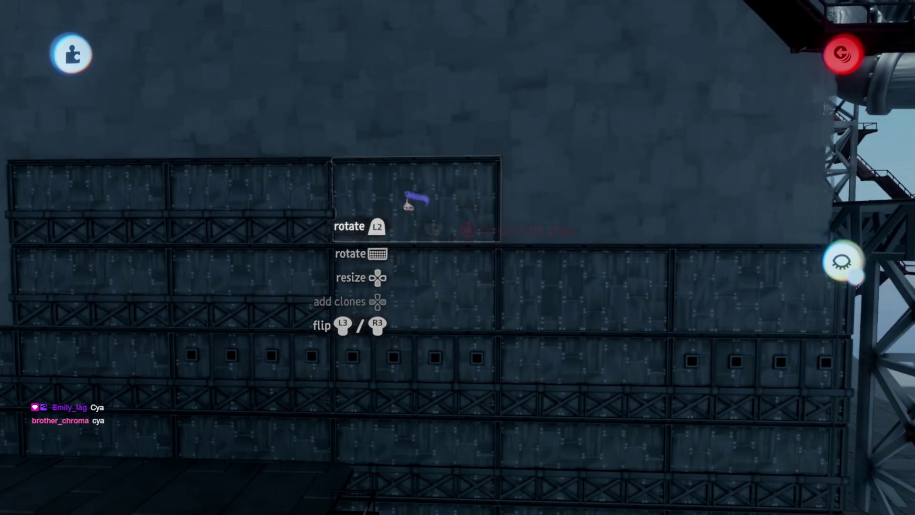
left_click_drag(414, 202, 521, 145)
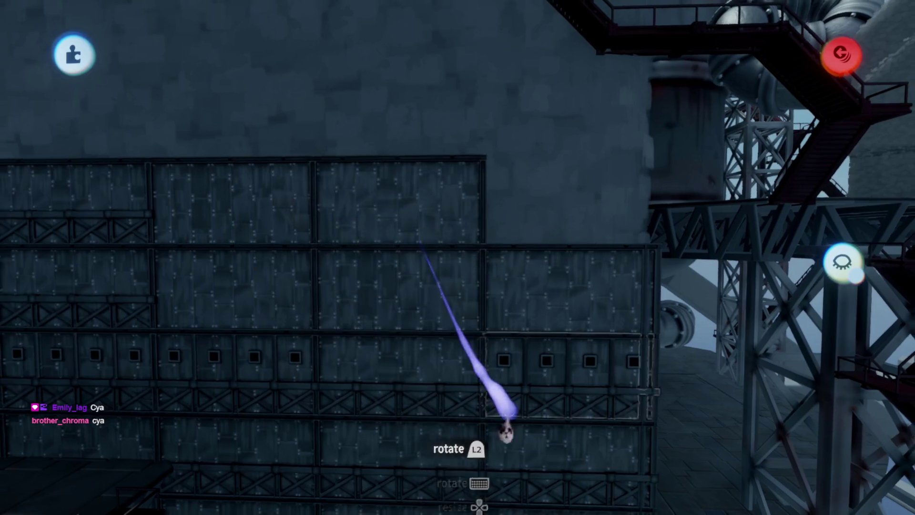
left_click_drag(507, 427, 453, 381)
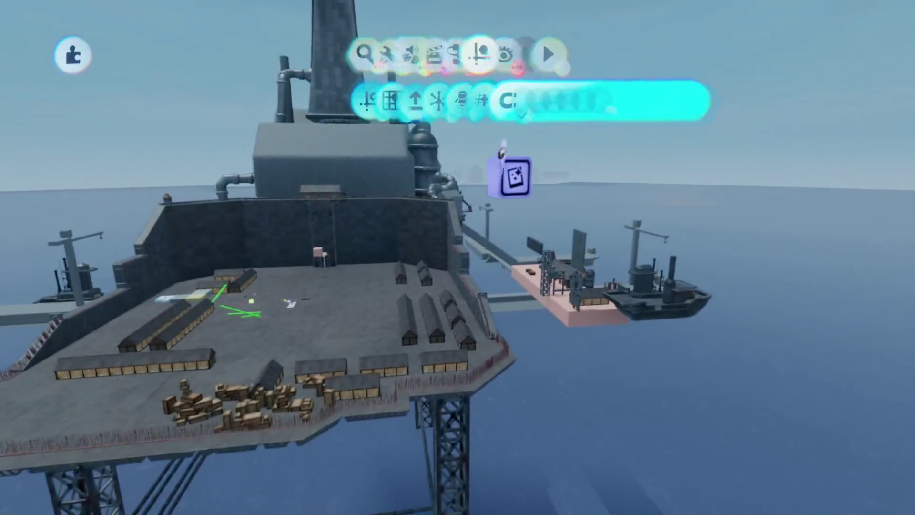
Open the eye Show/Hide options row to display the hidden gadgets
left_click(549, 54)
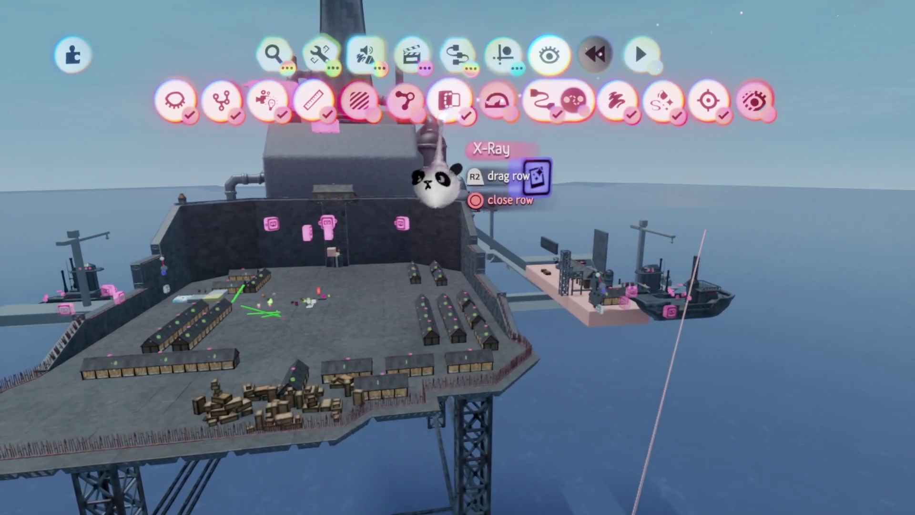
key("Escape")
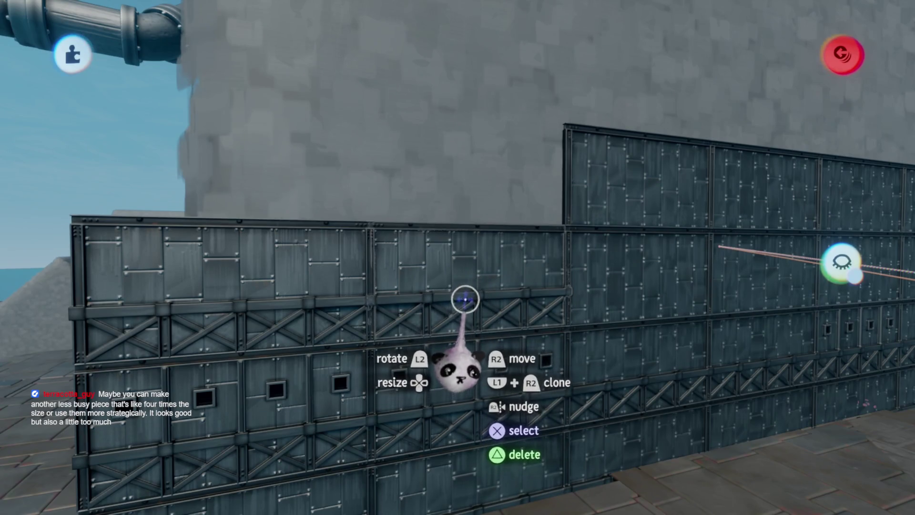
Clone the riveted wall section and stack the copy on top of the original
left_click_drag(329, 275, 399, 196)
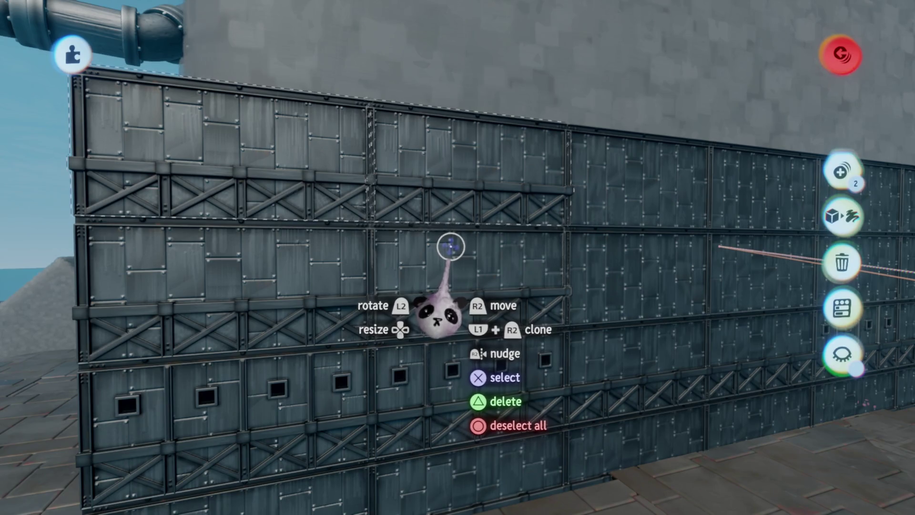
mouse_move(447, 258)
left_mouse_down()
mouse_move(439, 261)
mouse_move(511, 229)
mouse_move(473, 272)
mouse_move(481, 325)
mouse_move(494, 317)
mouse_move(445, 231)
mouse_move(337, 158)
mouse_move(555, 289)
mouse_move(450, 239)
mouse_move(491, 328)
mouse_move(410, 221)
mouse_move(459, 137)
mouse_move(357, 249)
mouse_move(519, 218)
mouse_move(472, 200)
mouse_move(518, 266)
mouse_move(464, 252)
mouse_move(439, 234)
mouse_move(445, 248)
mouse_move(431, 241)
mouse_move(431, 200)
mouse_move(476, 345)
mouse_move(388, 243)
mouse_move(405, 276)
mouse_move(399, 249)
mouse_move(381, 263)
left_mouse_up()
mouse_move(307, 248)
left_mouse_down()
mouse_move(348, 243)
mouse_move(324, 251)
left_mouse_up()
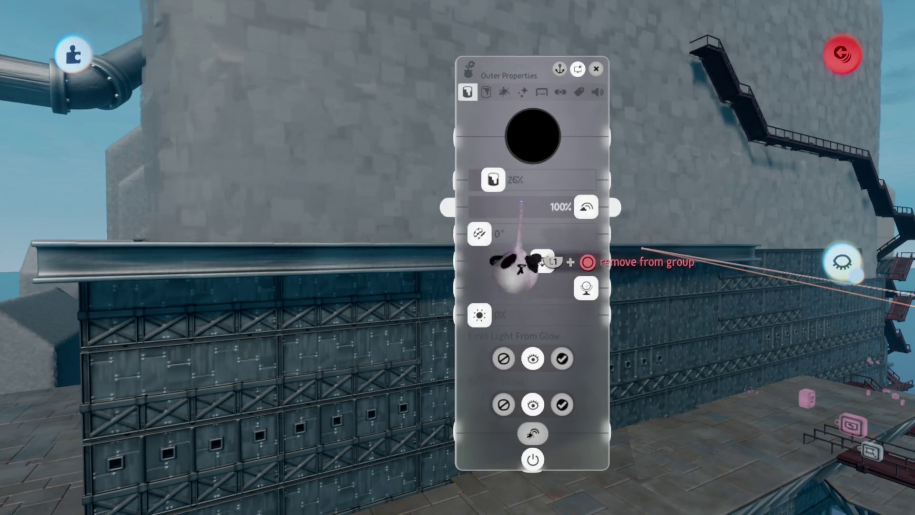
key("Escape")
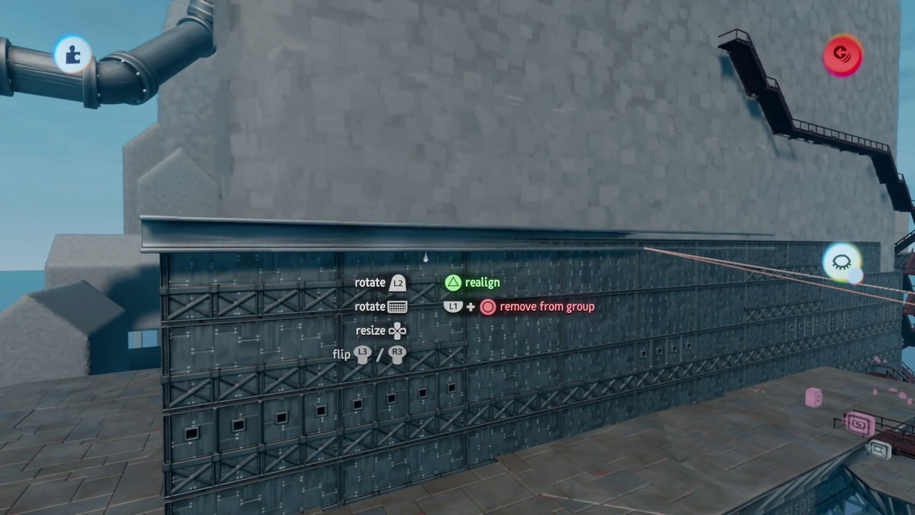
mouse_move(393, 236)
left_mouse_down()
mouse_move(460, 302)
mouse_move(461, 275)
mouse_move(480, 289)
left_mouse_up()
Check the grid and snapping settings, then bring up the gadget tools
left_click(461, 260)
left_click(496, 190)
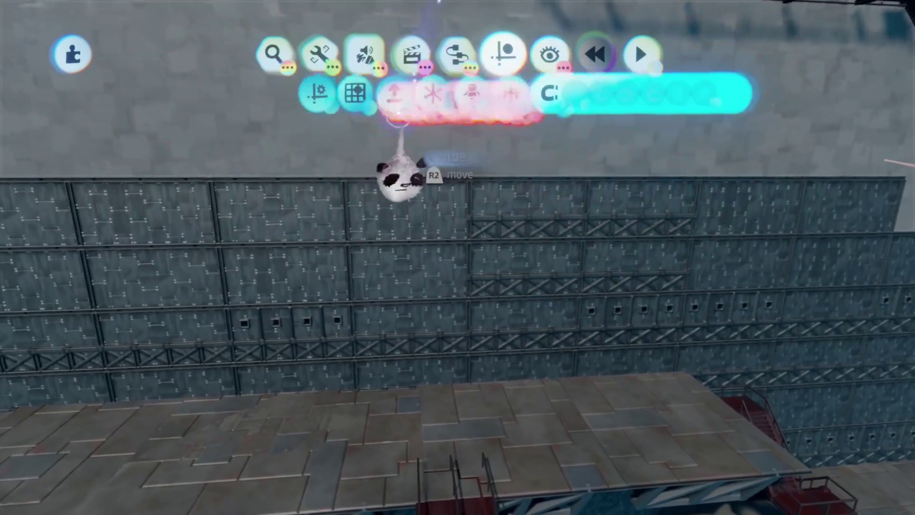
key("Escape")
mouse_move(490, 310)
left_mouse_down()
mouse_move(455, 319)
mouse_move(490, 439)
mouse_move(480, 397)
left_mouse_up()
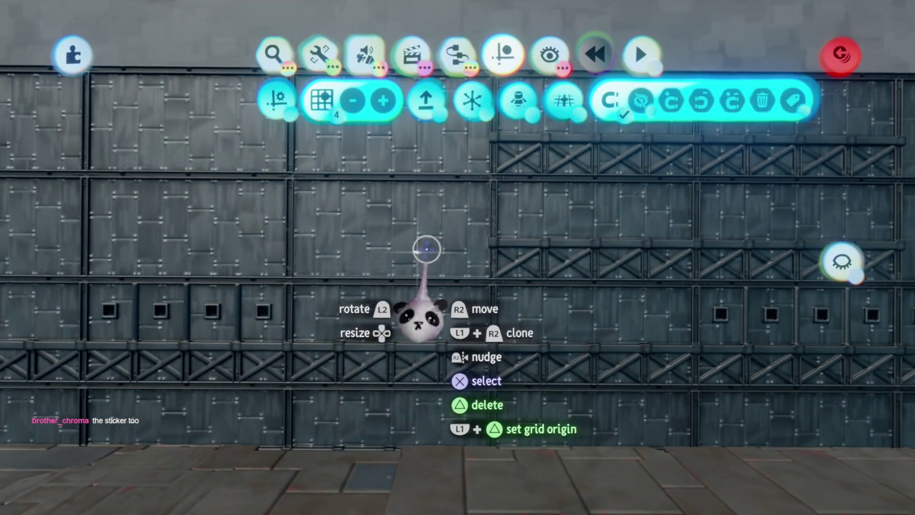
left_click(457, 54)
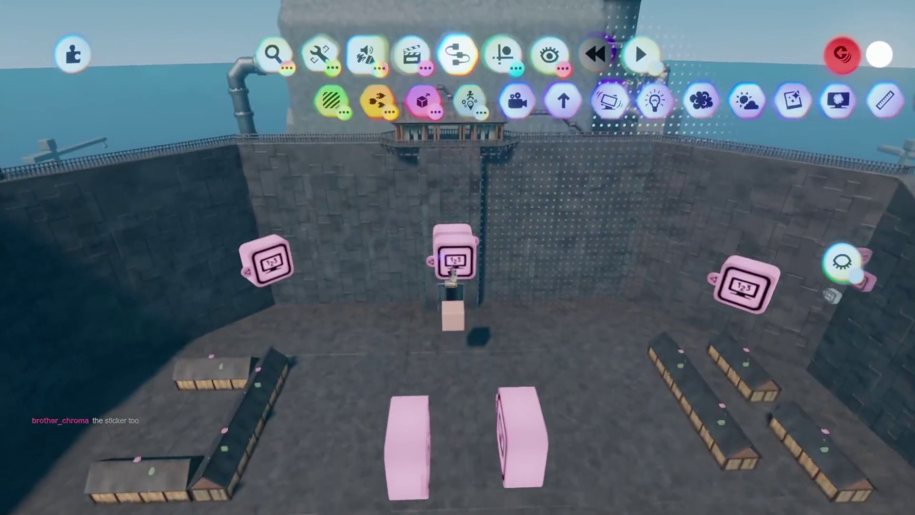
Lift the upper number gadget and lower its text box opacity from 88% to 76%
mouse_move(453, 238)
left_mouse_down()
mouse_move(453, 210)
mouse_move(460, 293)
mouse_move(445, 282)
mouse_move(456, 269)
mouse_move(457, 307)
mouse_move(429, 299)
mouse_move(461, 305)
left_mouse_up()
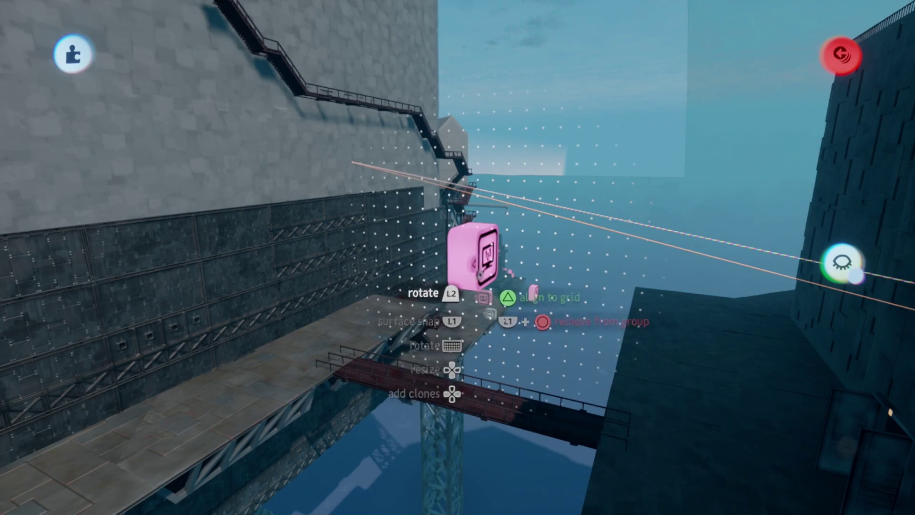
left_click(458, 336)
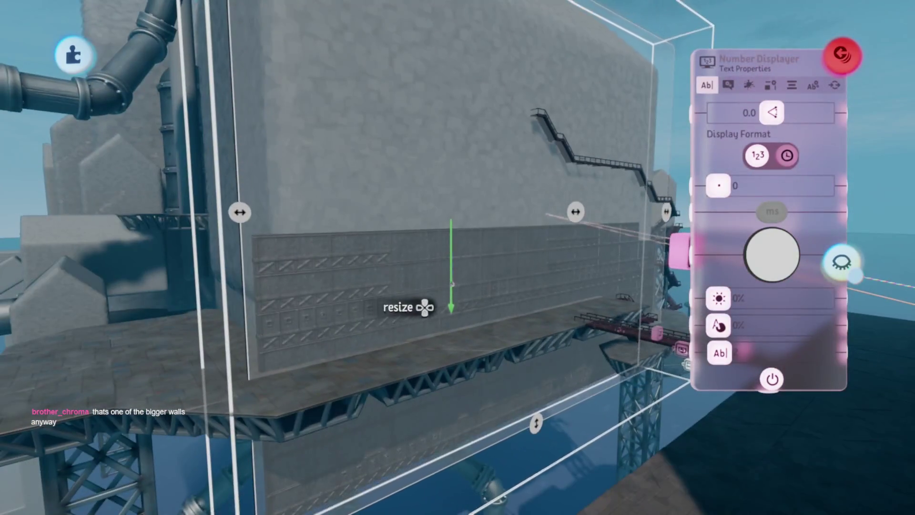
key("Tab")
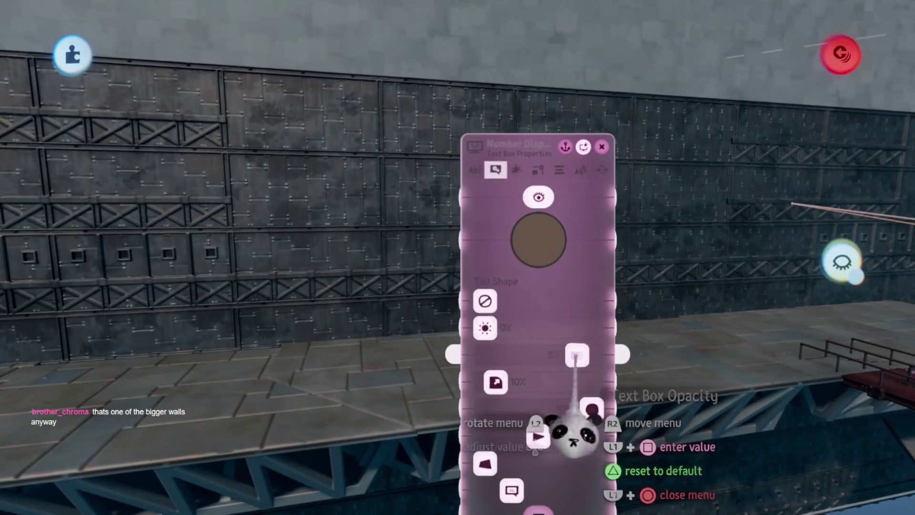
left_click_drag(580, 355, 566, 355)
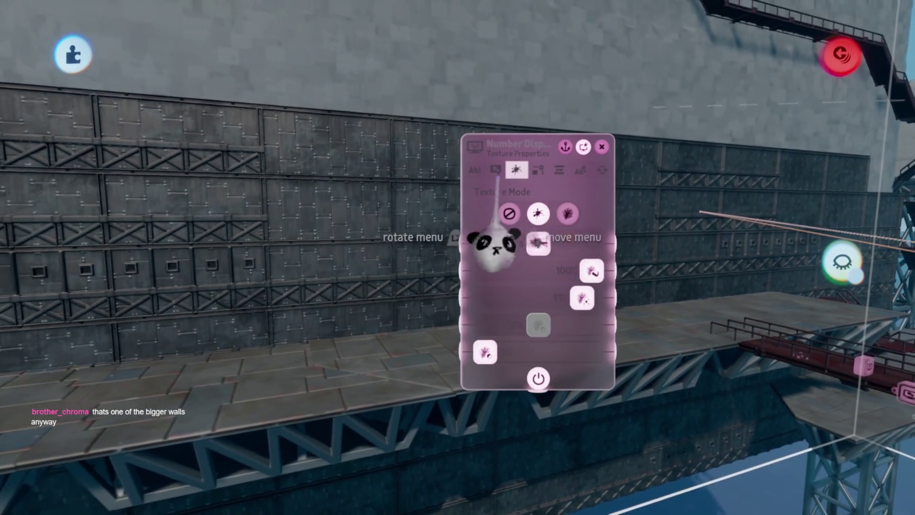
key("Left")
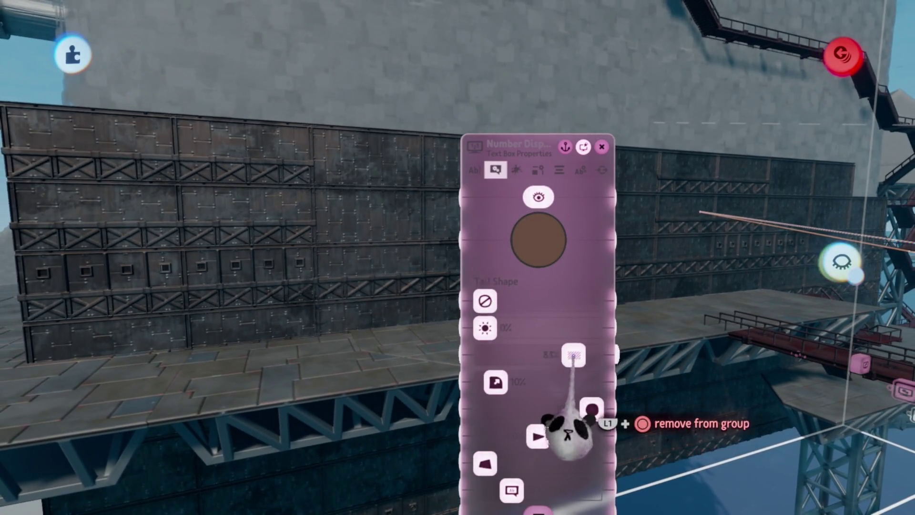
key("Escape")
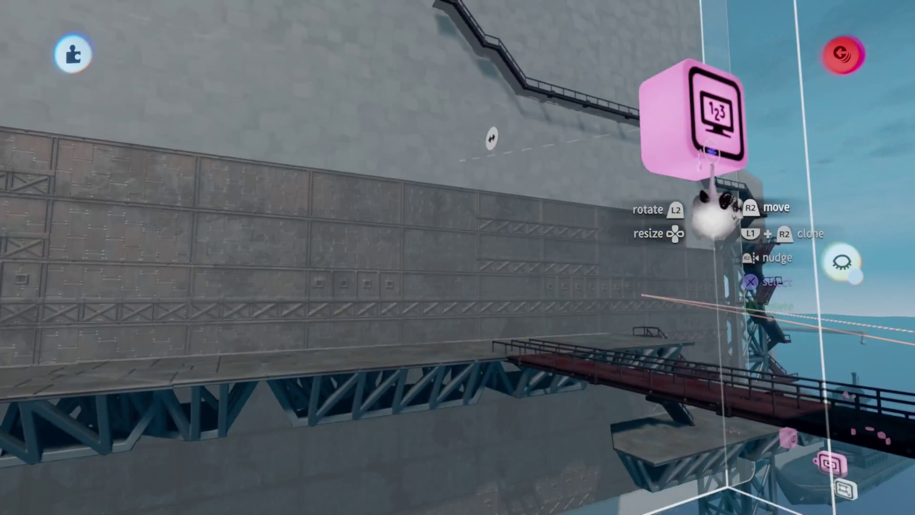
Review the Number Displayer's texture and text box settings, then close them
left_click(705, 214)
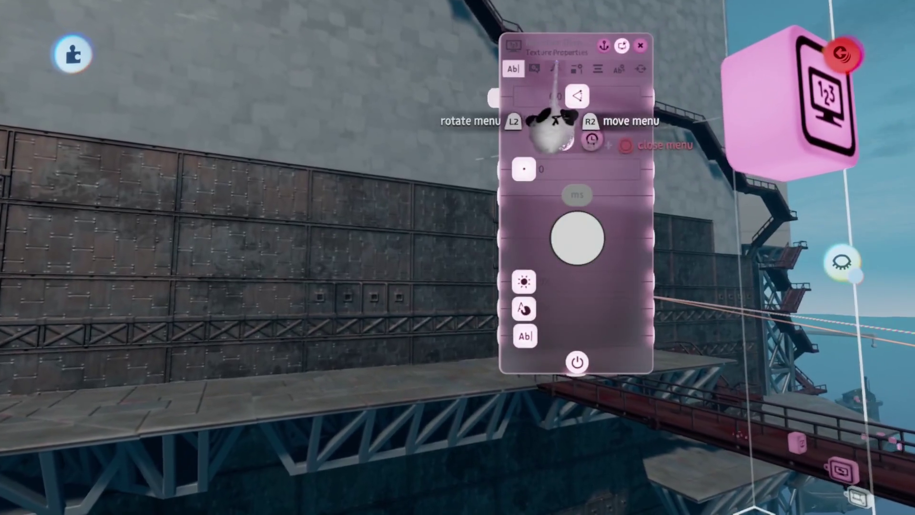
left_click(554, 69)
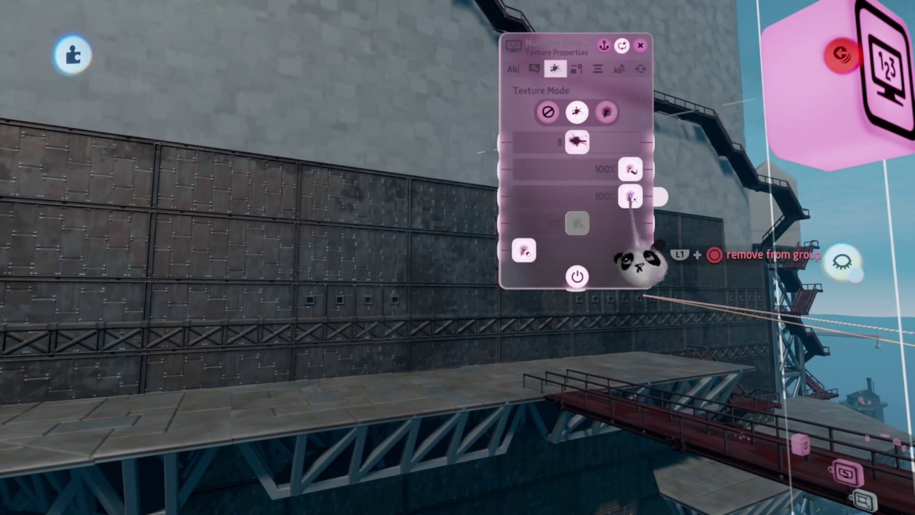
left_click(534, 69)
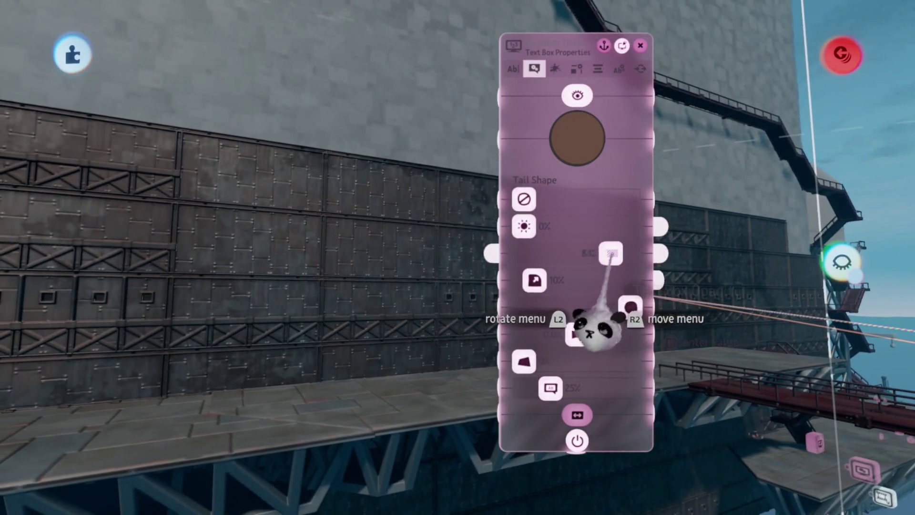
key("Escape")
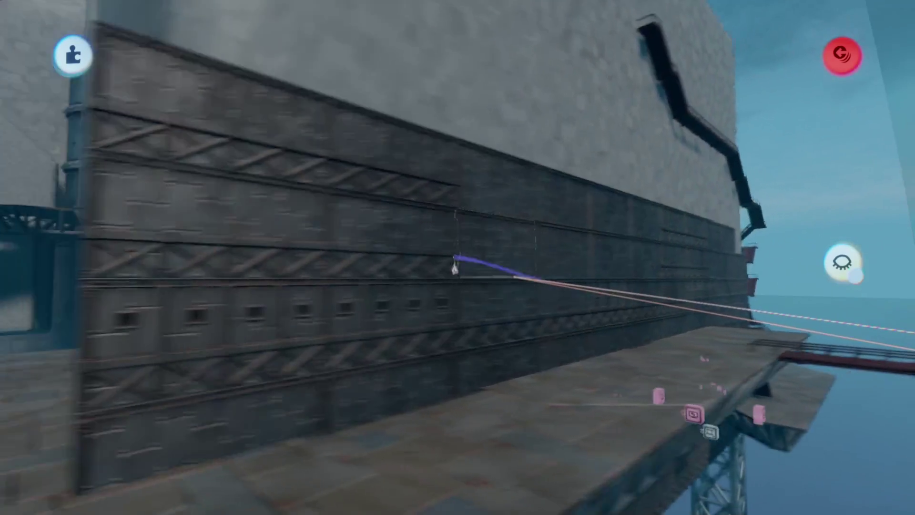
mouse_move(409, 188)
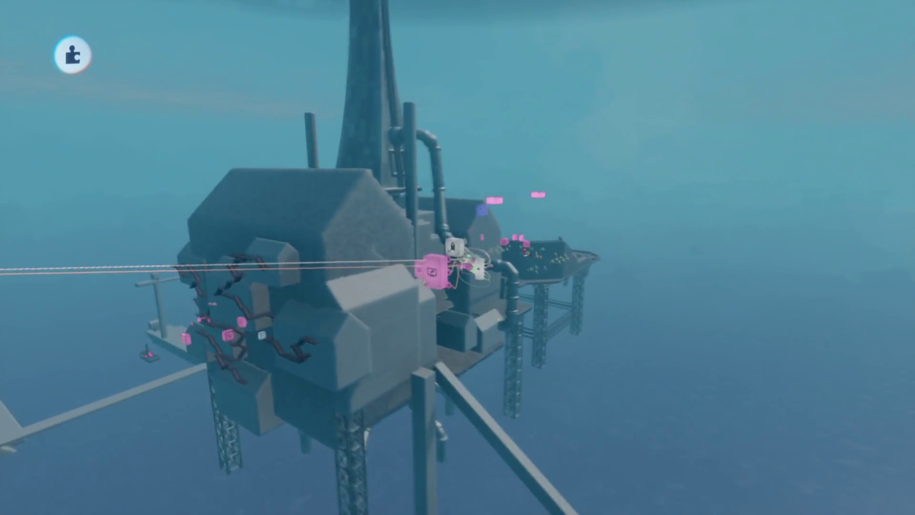
Leave sculpt mode once riveted panels and cross-brace strips cover the wall beside the pipe
mouse_move(357, 327)
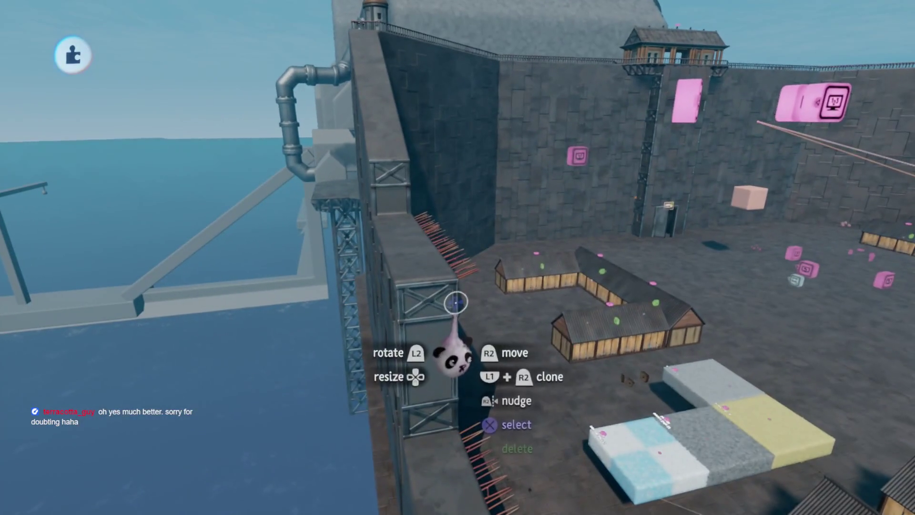
key("Escape")
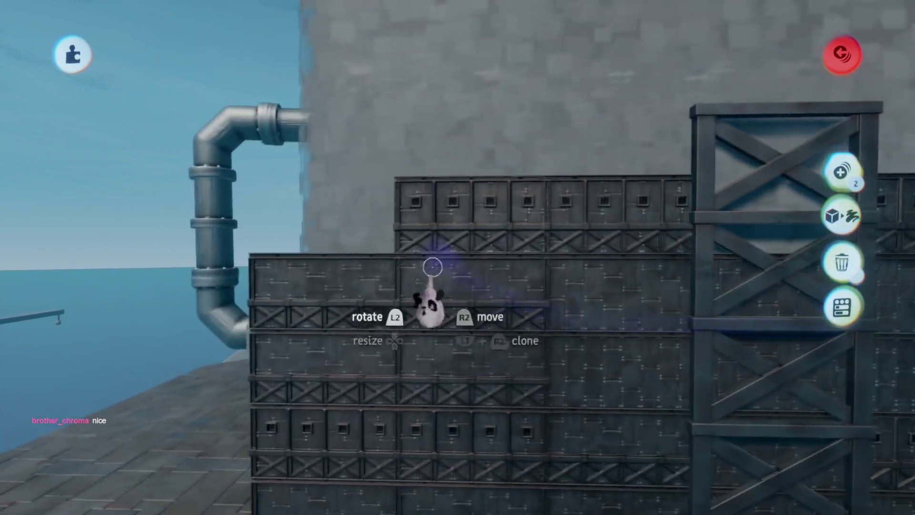
Place a riveted panel block on the wall above the pipe, turned 180°
mouse_move(315, 221)
left_mouse_down()
mouse_move(409, 149)
mouse_move(487, 143)
left_mouse_up()
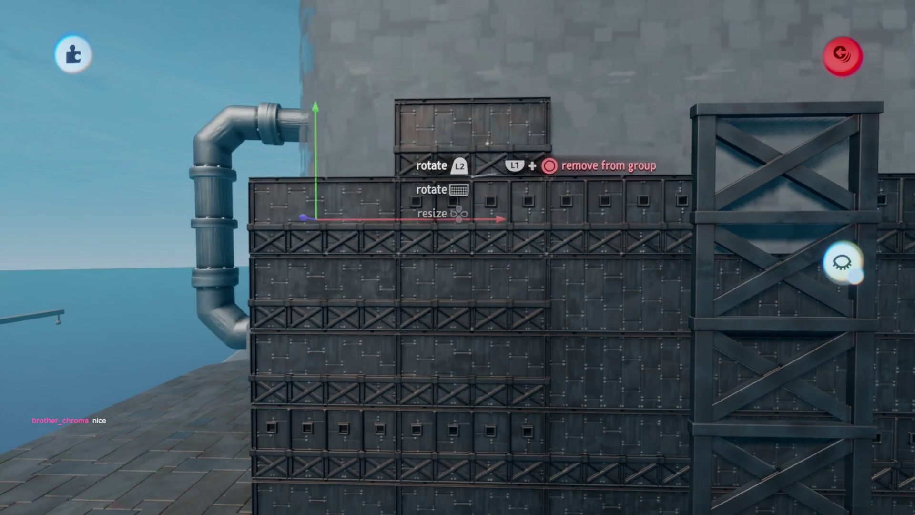
mouse_move(484, 181)
left_mouse_down()
mouse_move(483, 143)
mouse_move(582, 358)
mouse_move(314, 126)
left_mouse_up()
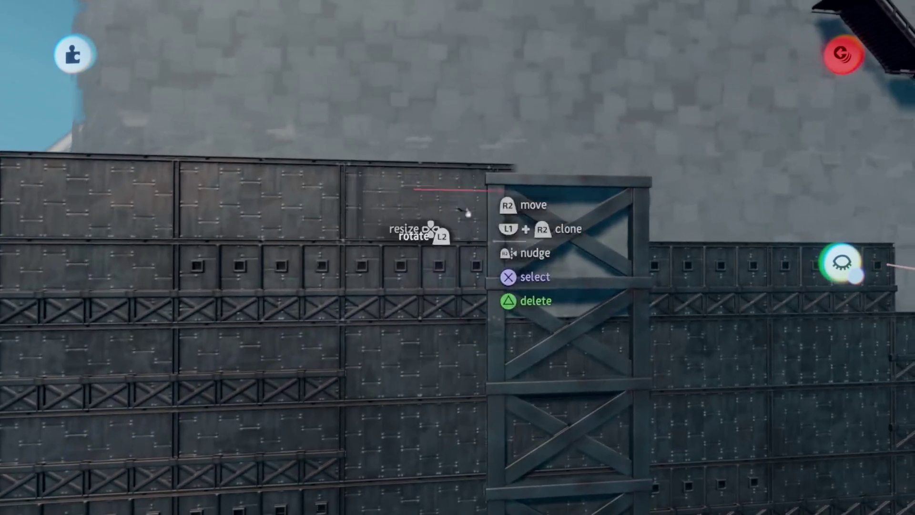
mouse_move(467, 212)
left_mouse_down()
mouse_move(569, 286)
mouse_move(562, 268)
left_mouse_up()
mouse_move(367, 214)
left_mouse_down()
mouse_move(241, 147)
mouse_move(214, 210)
mouse_move(376, 302)
left_mouse_up()
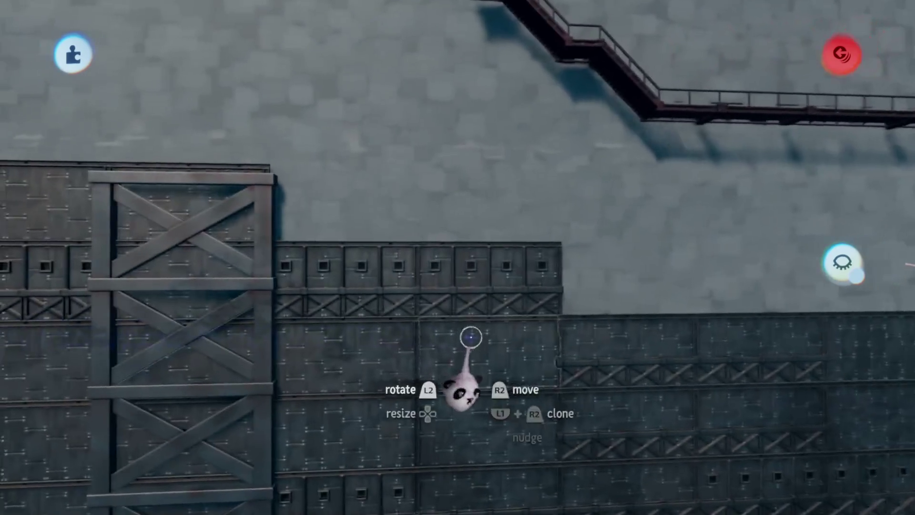
Select the wall panel blocks, clear the selection, and grab the cross-braced pillar
mouse_move(471, 337)
left_mouse_down()
mouse_move(511, 353)
mouse_move(529, 386)
mouse_move(393, 316)
left_mouse_up()
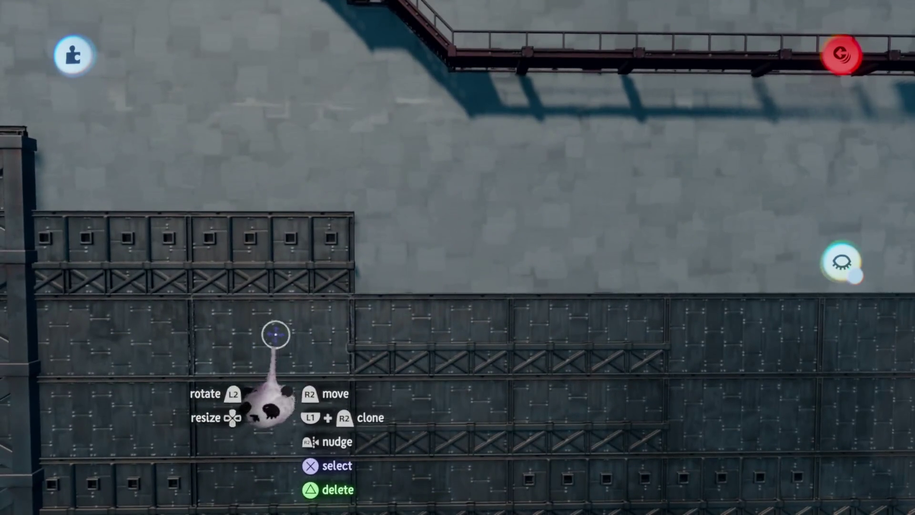
left_click(133, 354)
mouse_move(441, 258)
left_mouse_down()
mouse_move(470, 310)
mouse_move(254, 274)
mouse_move(458, 286)
mouse_move(470, 364)
mouse_move(520, 362)
mouse_move(524, 189)
left_mouse_up()
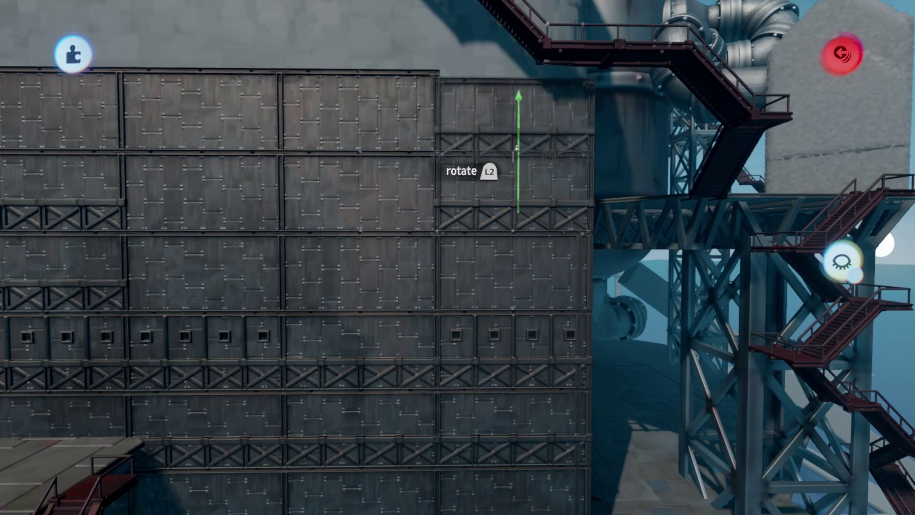
mouse_move(516, 149)
left_mouse_down()
mouse_move(510, 267)
mouse_move(464, 296)
mouse_move(513, 328)
mouse_move(562, 292)
mouse_move(373, 241)
mouse_move(271, 245)
left_mouse_up()
left_click(562, 292)
key("Escape")
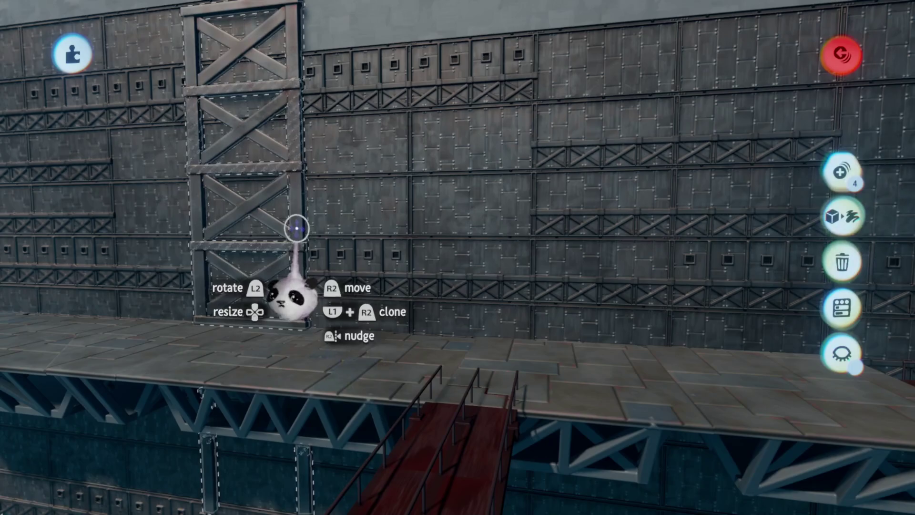
mouse_move(296, 245)
left_mouse_down()
mouse_move(454, 264)
mouse_move(533, 350)
mouse_move(532, 423)
left_mouse_up()
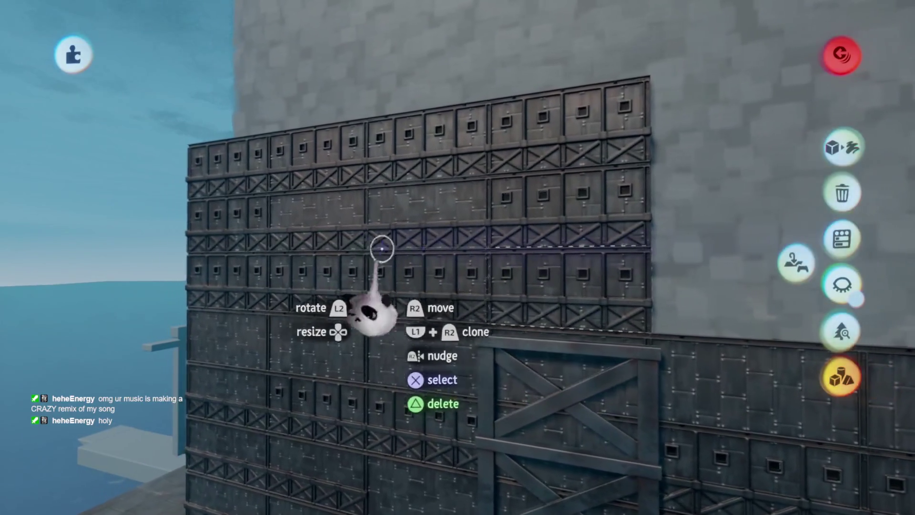
Select the group of stacked square-vented wall panels
left_click(541, 146)
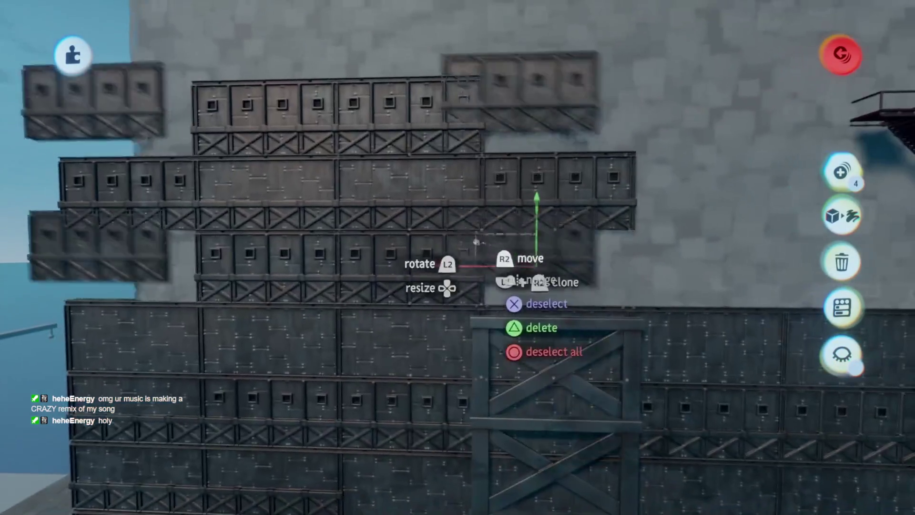
Turn the upper panel group around 180° and select the plain wall panels
mouse_move(476, 241)
left_mouse_down()
mouse_move(409, 280)
mouse_move(313, 269)
left_mouse_up()
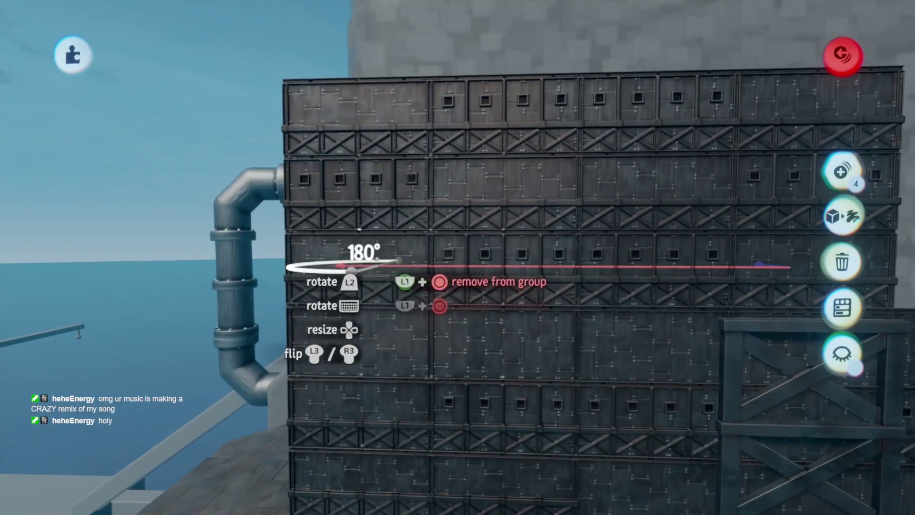
key("Escape")
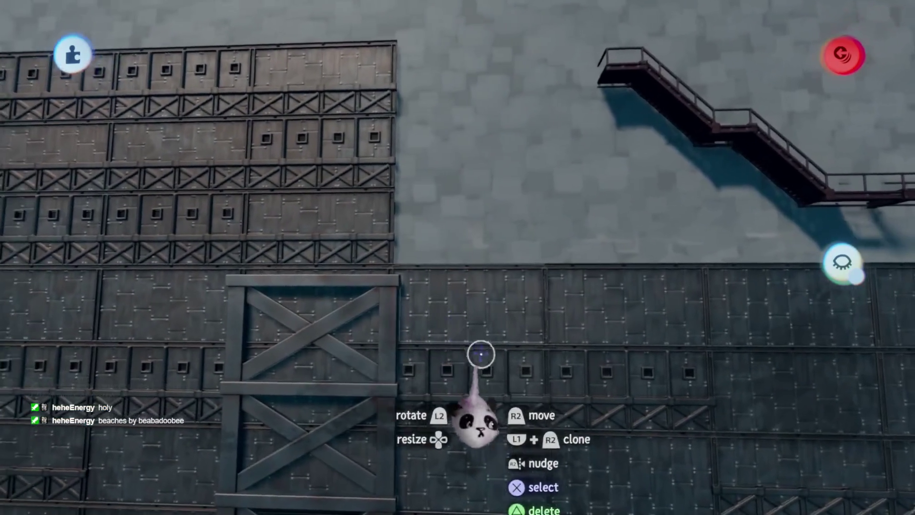
left_click(566, 302)
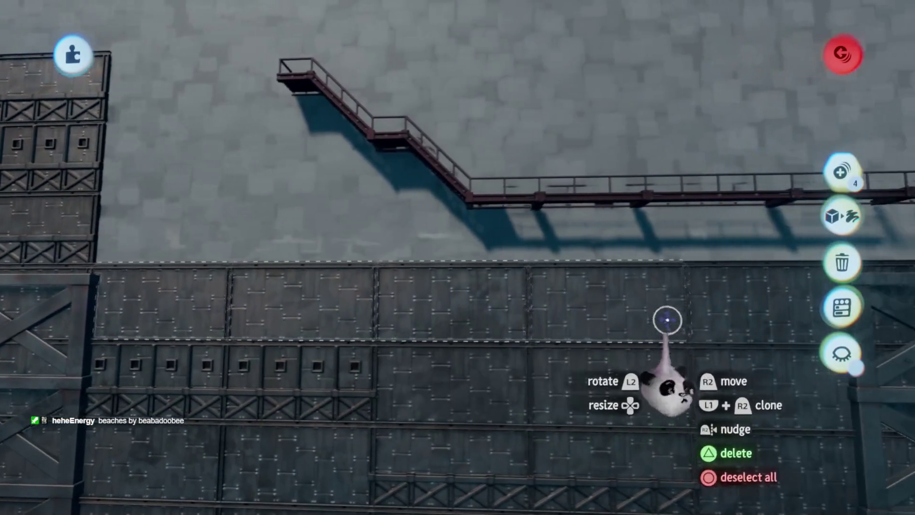
left_click(691, 293)
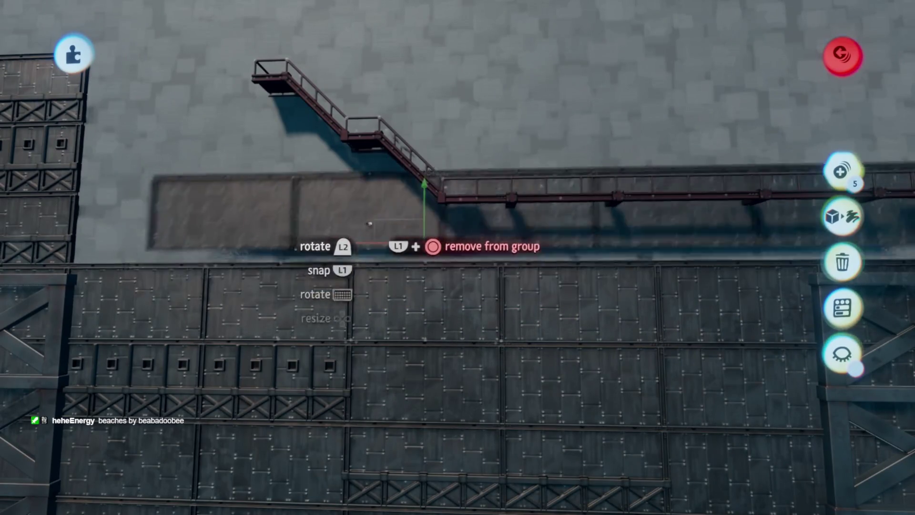
key("Escape")
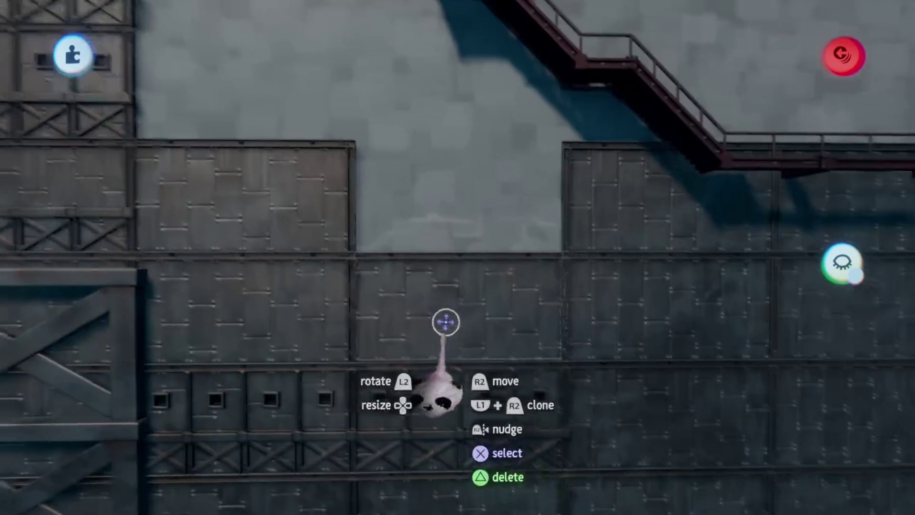
Move a panel beside the right-hand panels and align it with grid guides turned on
left_click_drag(417, 173, 443, 213)
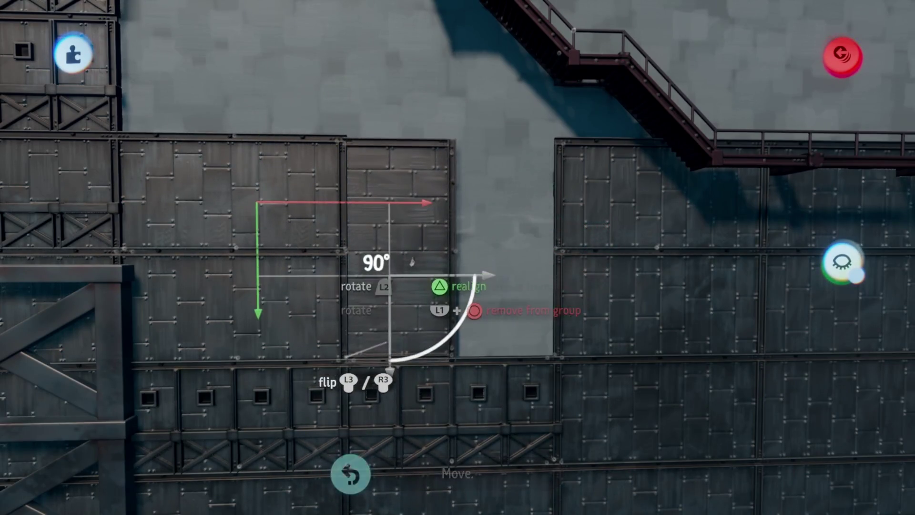
key("Tab")
left_click(503, 53)
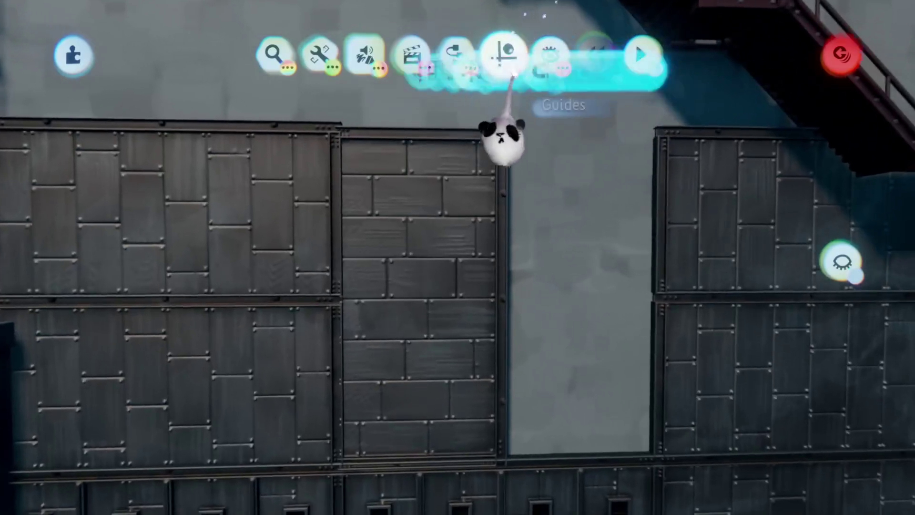
key("Escape")
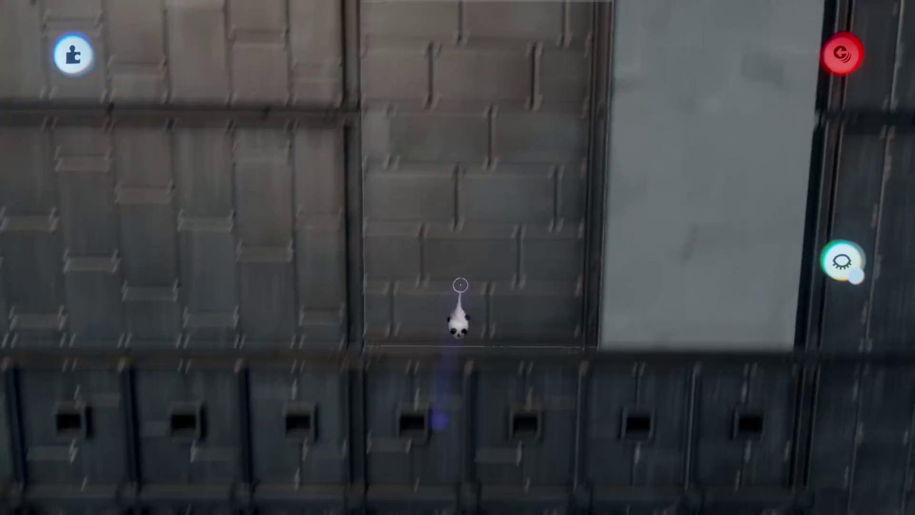
key("Tab")
left_click_drag(327, 102, 482, 127)
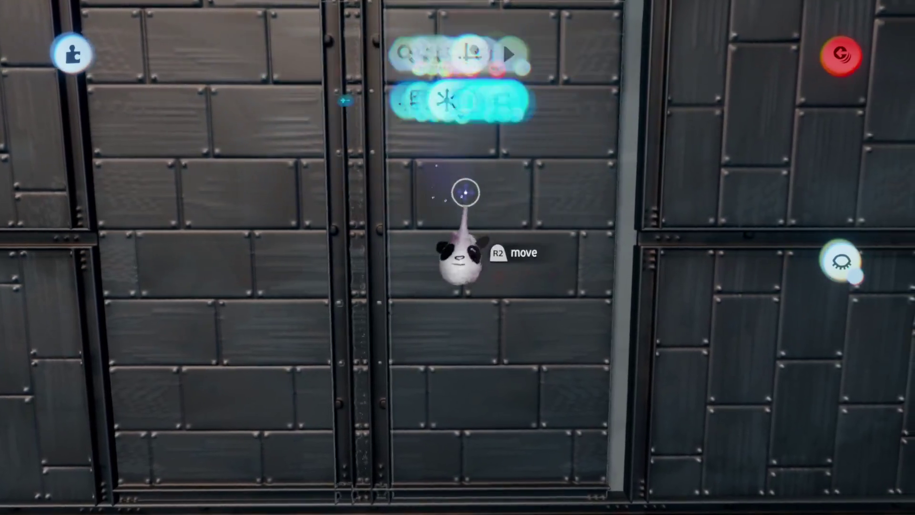
mouse_move(465, 192)
left_mouse_down()
mouse_move(505, 206)
mouse_move(507, 196)
left_mouse_up()
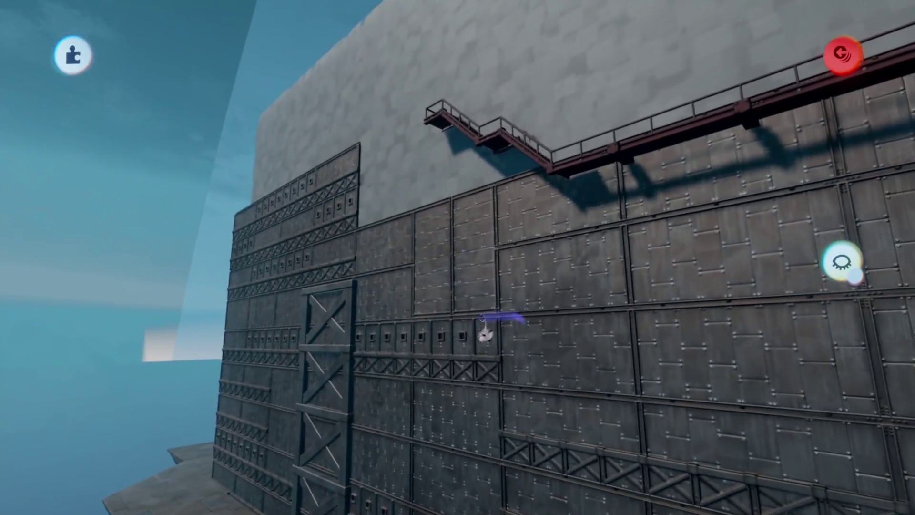
mouse_move(434, 257)
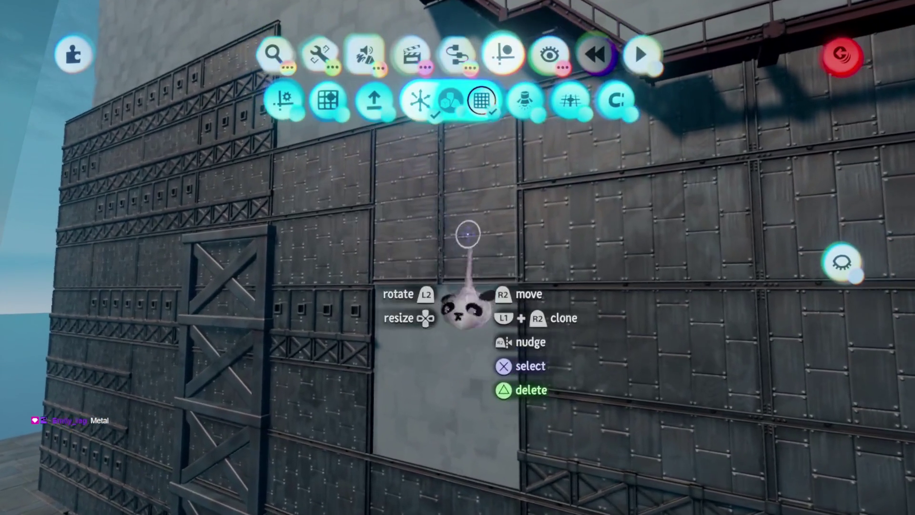
Slide a wall panel along the wall and view the wall's left end
left_click(427, 212)
mouse_move(427, 212)
left_mouse_down()
mouse_move(398, 419)
mouse_move(425, 337)
mouse_move(422, 275)
left_mouse_up()
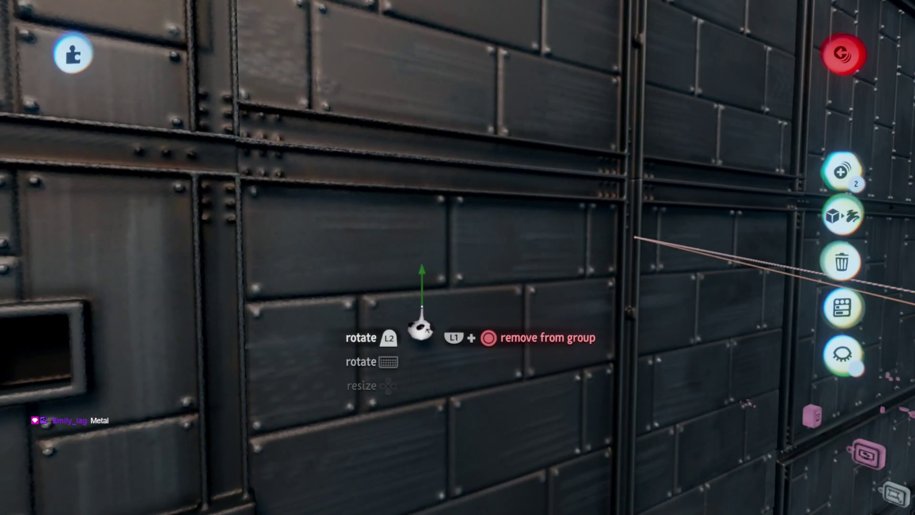
mouse_move(422, 325)
left_mouse_down()
mouse_move(419, 291)
mouse_move(466, 388)
left_mouse_up()
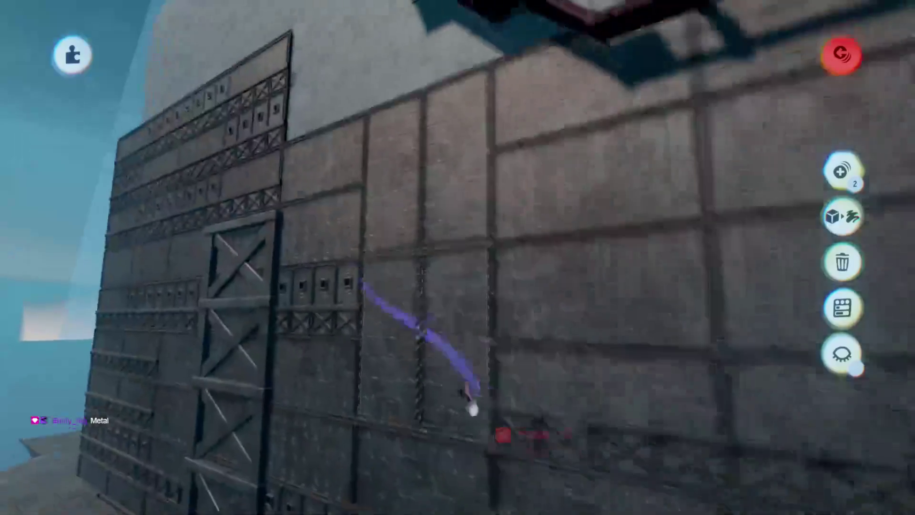
scroll(466, 325, "up", 5)
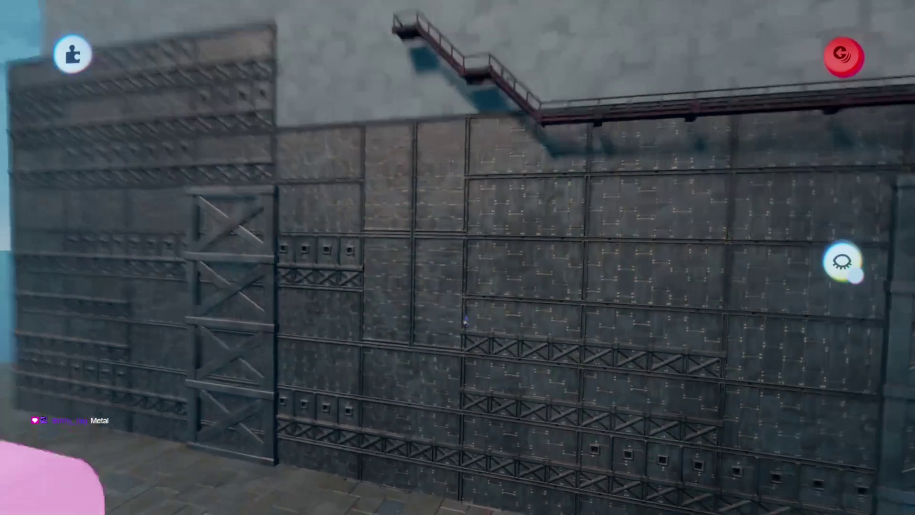
scroll(472, 385, "down", 5)
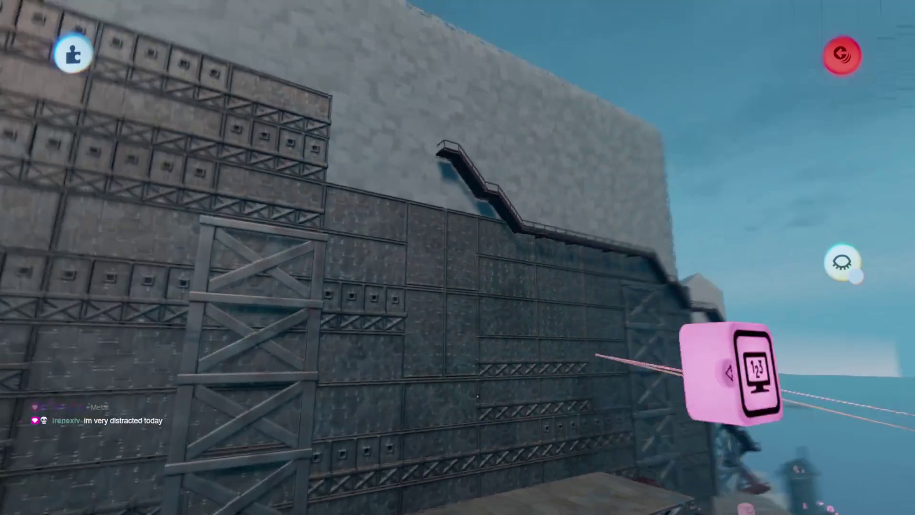
mouse_move(729, 372)
left_mouse_down()
mouse_move(553, 258)
mouse_move(81, 371)
mouse_move(48, 419)
left_mouse_up()
scroll(458, 257, "up", 5)
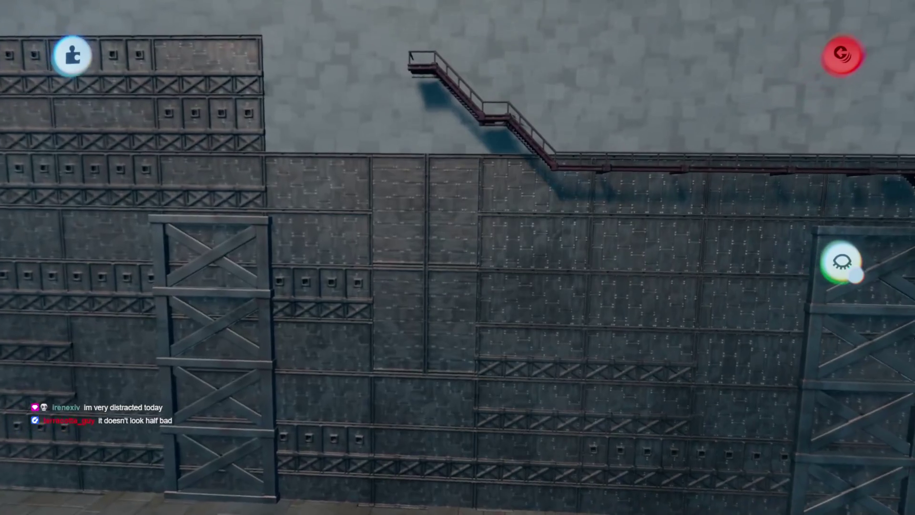
scroll(457, 257, "down", 5)
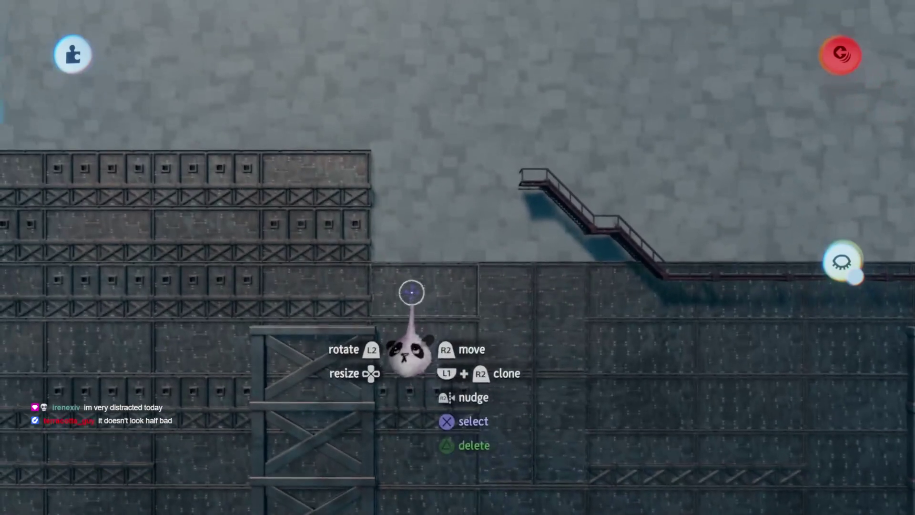
Lift a wall panel and set it back down turned 180 degrees
left_click_drag(412, 293, 435, 214)
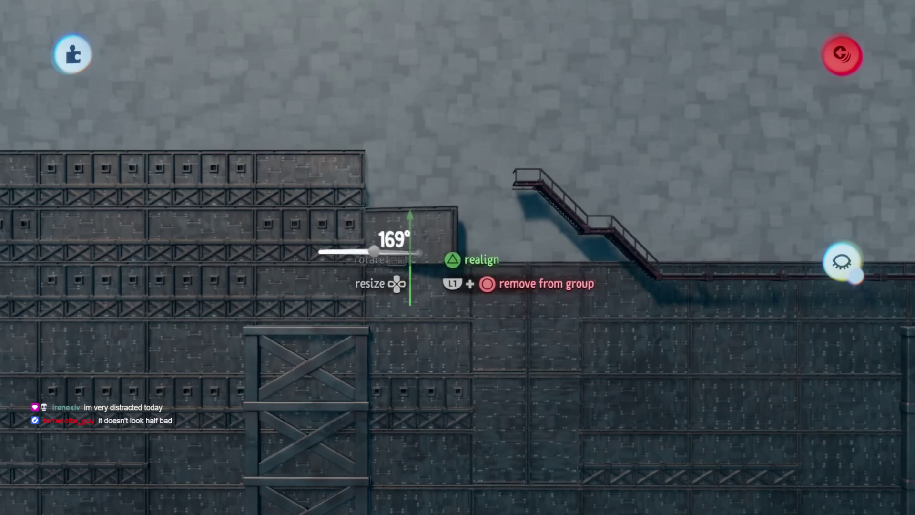
scroll(410, 251, "up", 3)
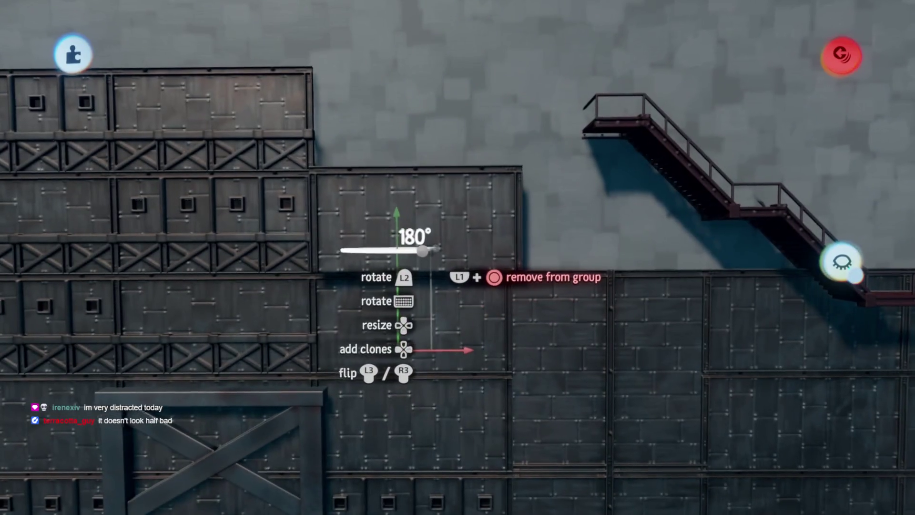
left_click_drag(422, 251, 435, 178)
key("Escape")
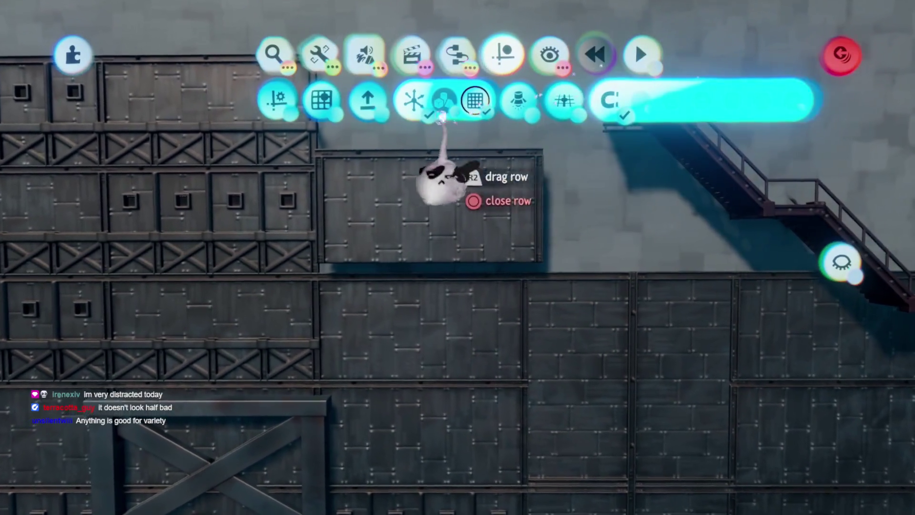
key("Escape")
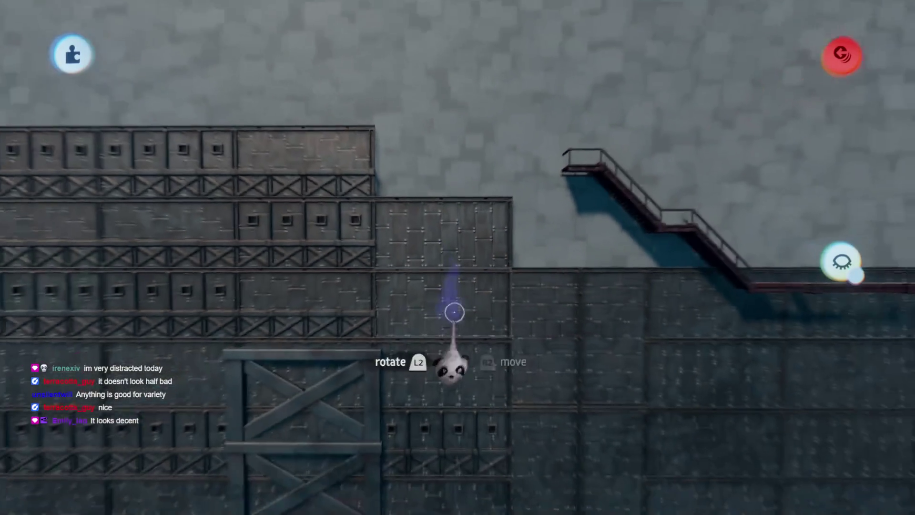
scroll(453, 317, "up", 3)
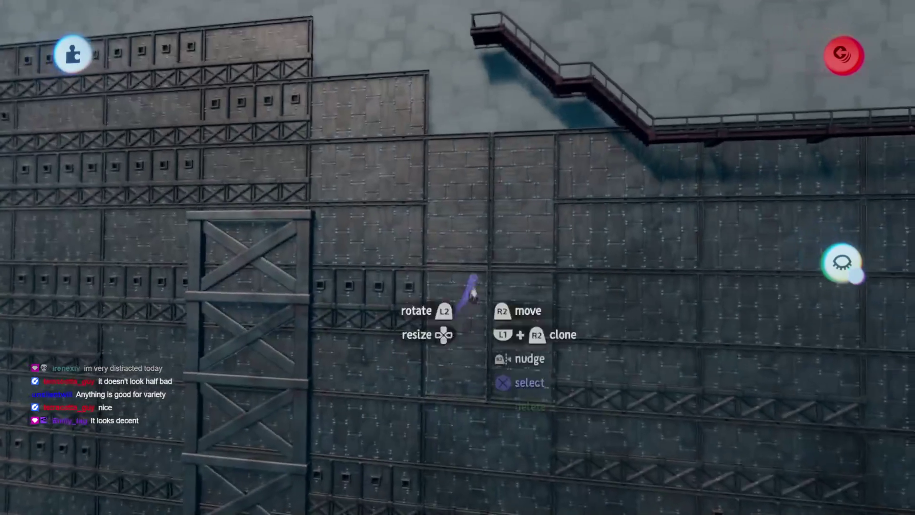
Raise the panel's first outer property to 100% and close the sculpture's properties
left_click(473, 291)
key("t")
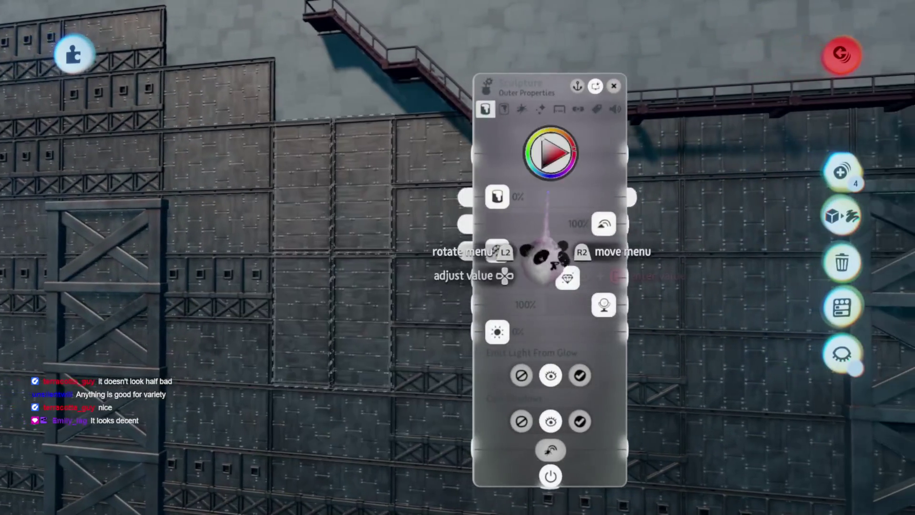
key("Right")
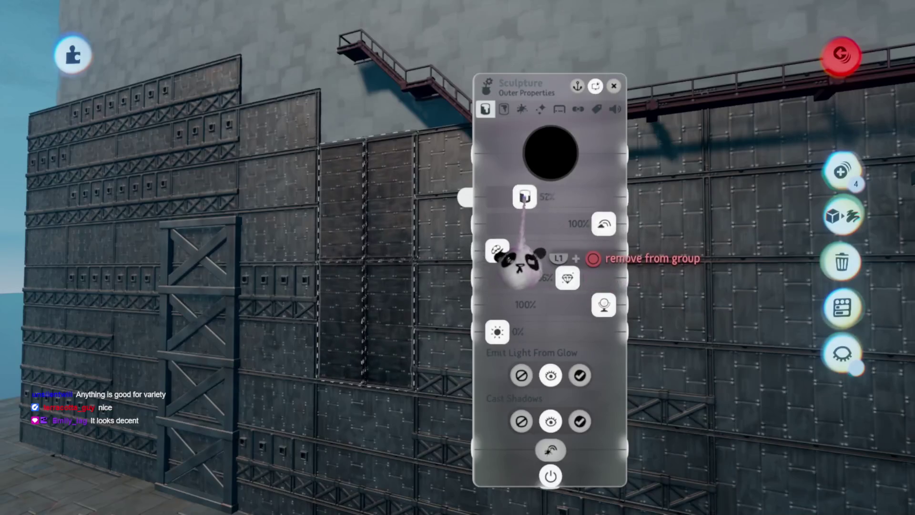
key("Escape")
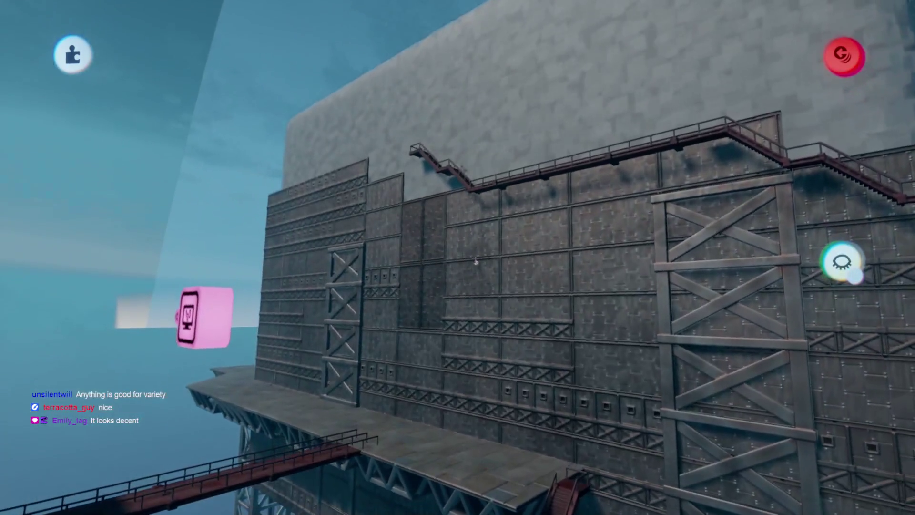
mouse_move(476, 261)
left_mouse_down()
mouse_move(496, 334)
mouse_move(491, 307)
mouse_move(402, 251)
mouse_move(470, 282)
mouse_move(432, 190)
mouse_move(439, 307)
mouse_move(445, 301)
left_mouse_up()
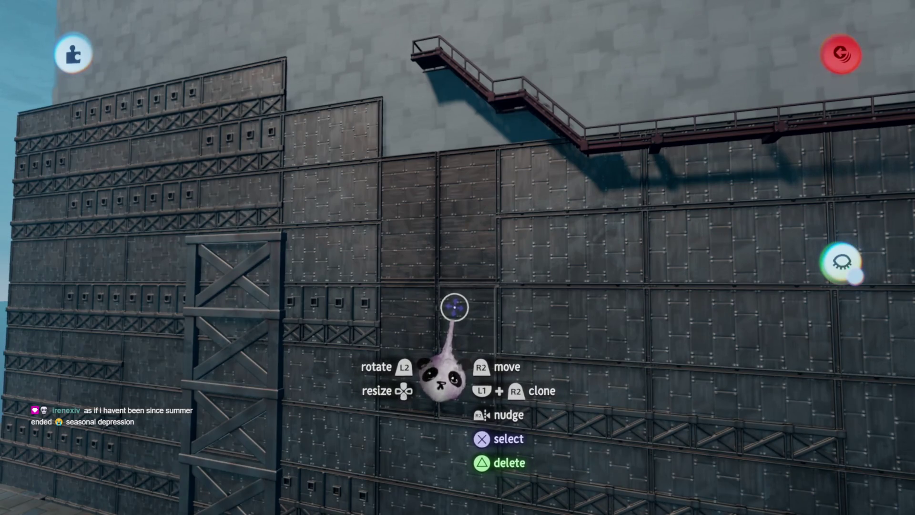
Move one wall block up-left and carry another panel group down-left into place
scroll(460, 294, "up", 3)
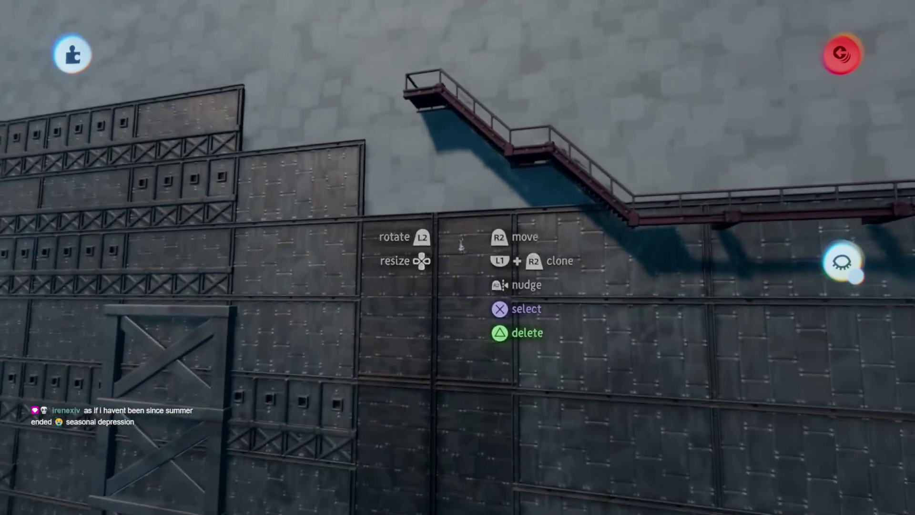
scroll(478, 295, "right", 5)
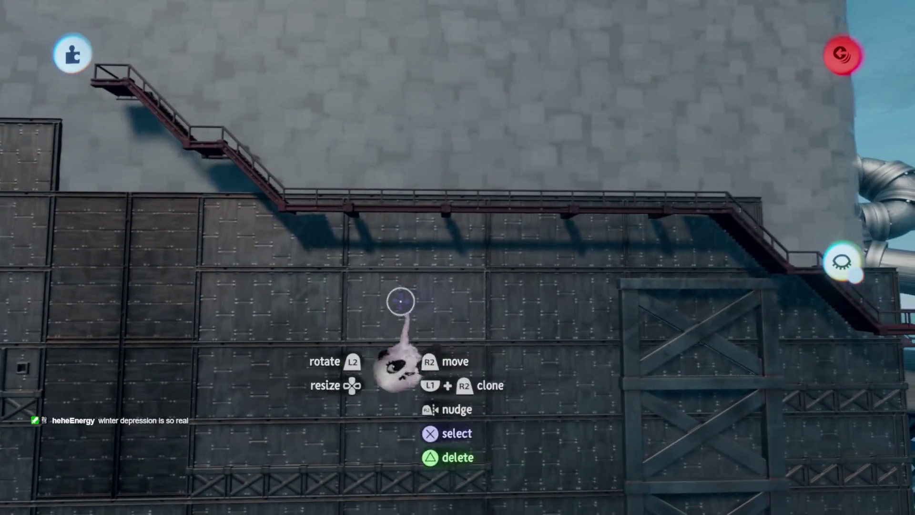
mouse_move(537, 306)
left_mouse_down()
mouse_move(491, 90)
mouse_move(439, 138)
left_mouse_up()
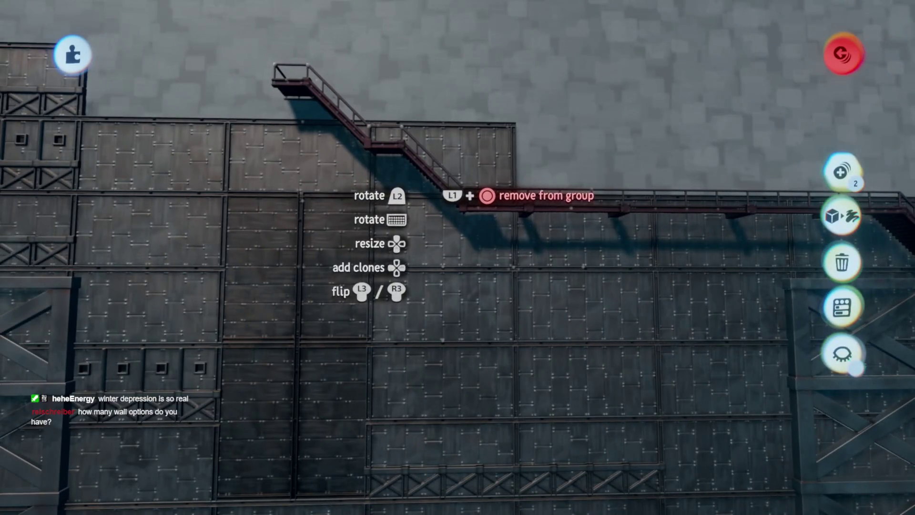
left_click_drag(435, 183, 483, 310)
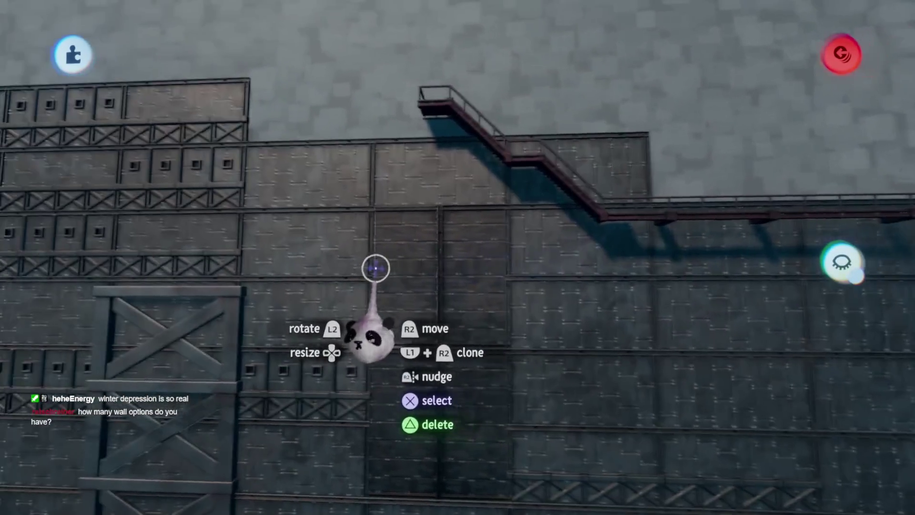
scroll(376, 269, "left", 5)
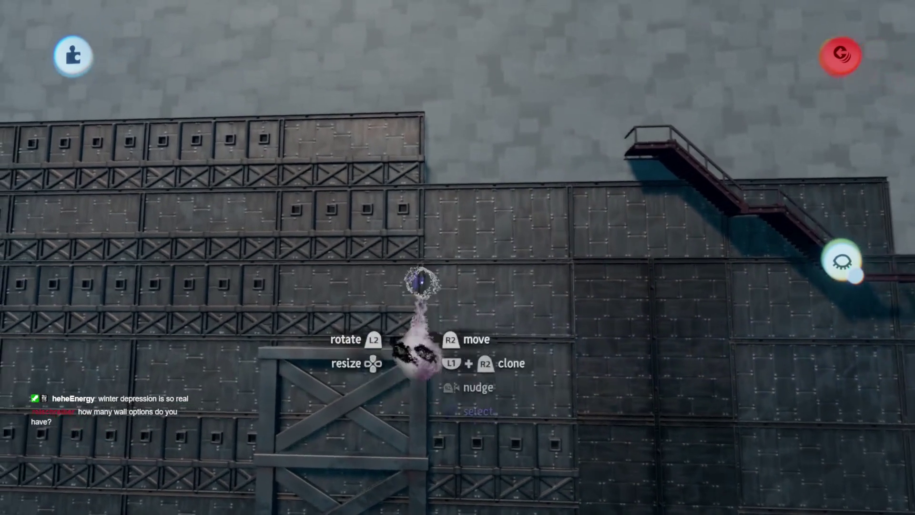
scroll(422, 281, "left", 3)
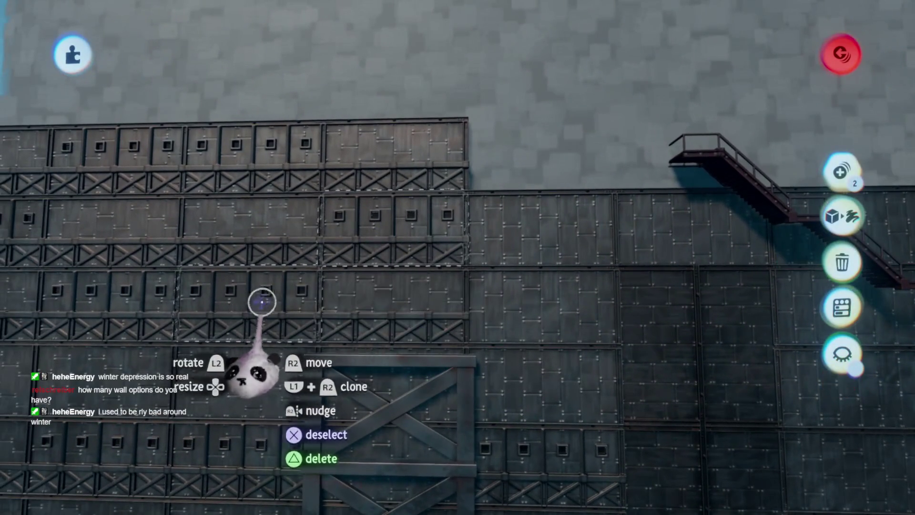
mouse_move(249, 154)
left_mouse_down()
mouse_move(295, 92)
mouse_move(445, 94)
left_mouse_up()
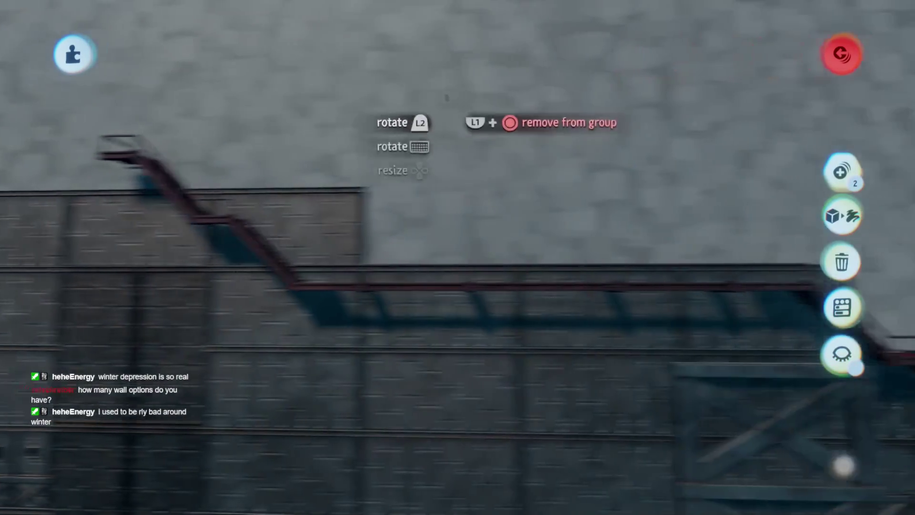
mouse_move(467, 146)
left_mouse_down()
mouse_move(432, 248)
mouse_move(470, 270)
mouse_move(472, 254)
mouse_move(425, 242)
mouse_move(409, 259)
left_mouse_up()
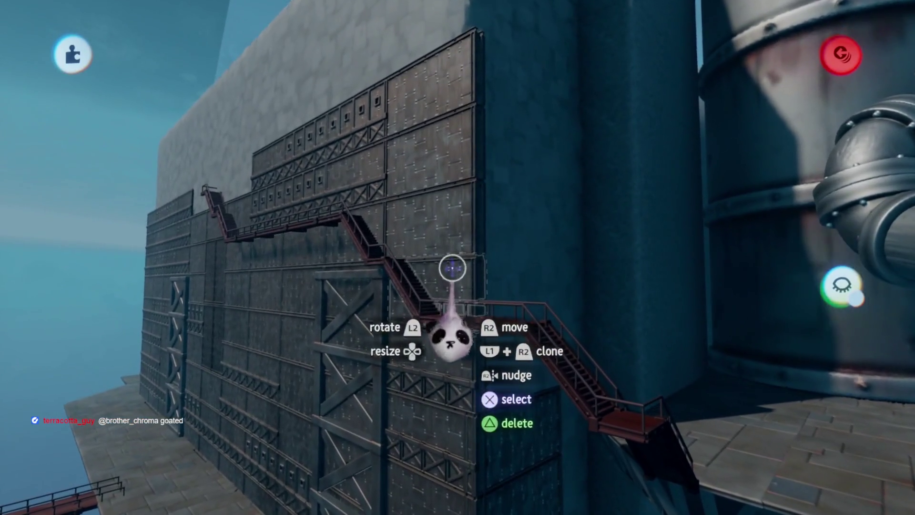
Pick out the staircase group and clone a wall panel into position
left_click(453, 262)
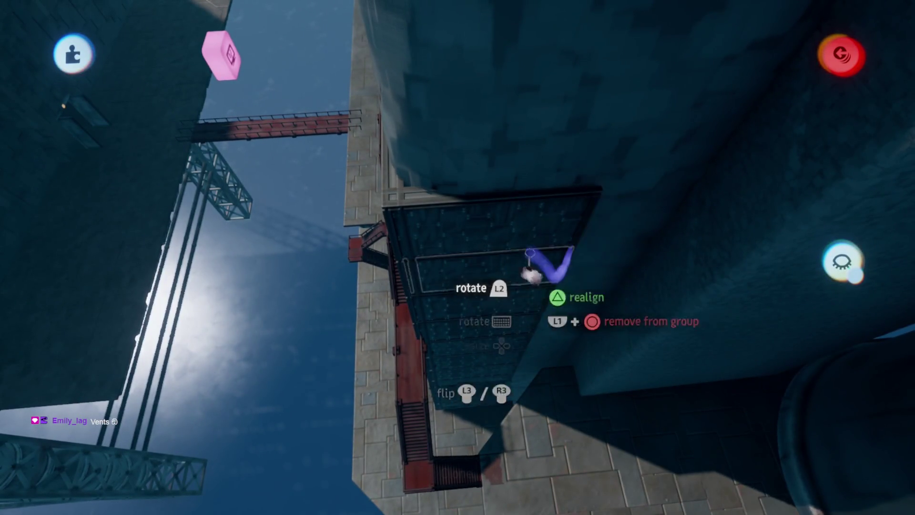
left_click(534, 256)
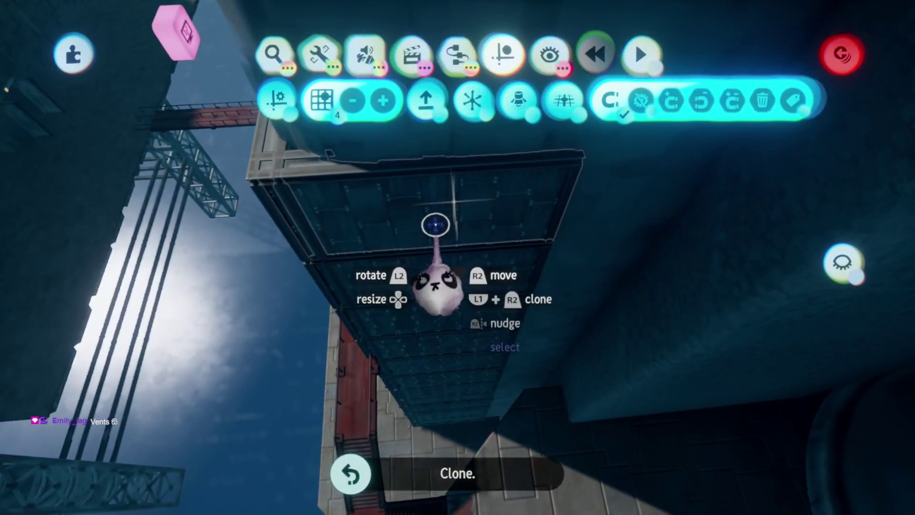
mouse_move(474, 255)
left_mouse_down()
mouse_move(572, 317)
mouse_move(566, 233)
mouse_move(535, 224)
left_mouse_up()
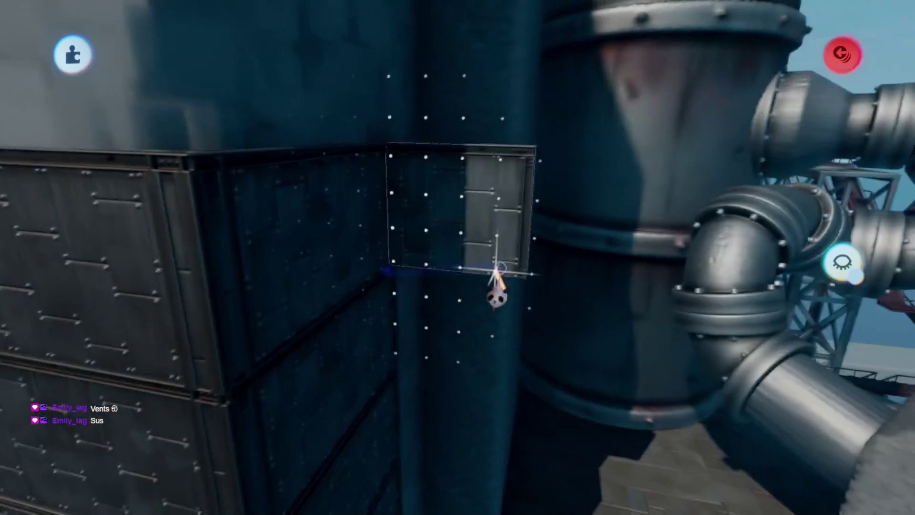
Turn the cloned panel and set it on the building corner beside the tank
key("Tab")
mouse_move(510, 186)
left_mouse_down()
mouse_move(458, 193)
mouse_move(538, 303)
mouse_move(362, 310)
left_mouse_up()
mouse_move(371, 193)
left_mouse_down()
mouse_move(403, 194)
mouse_move(424, 332)
left_mouse_up()
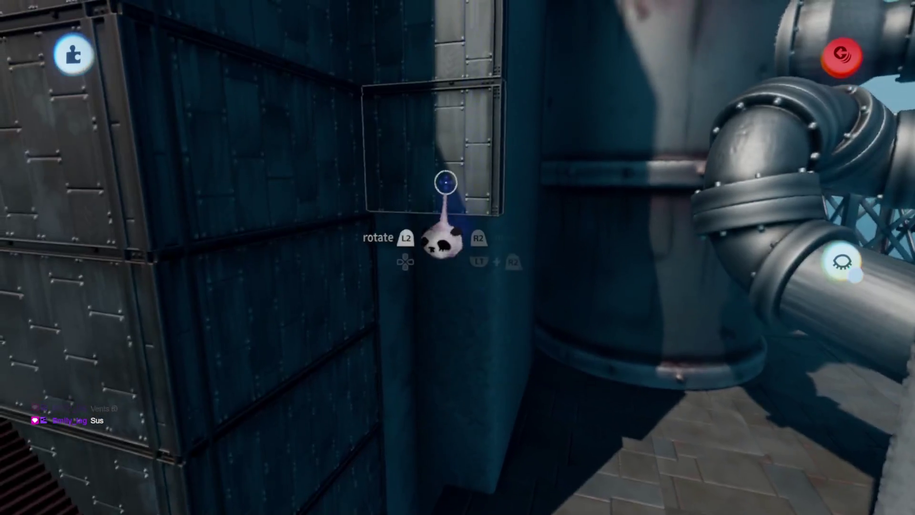
mouse_move(447, 224)
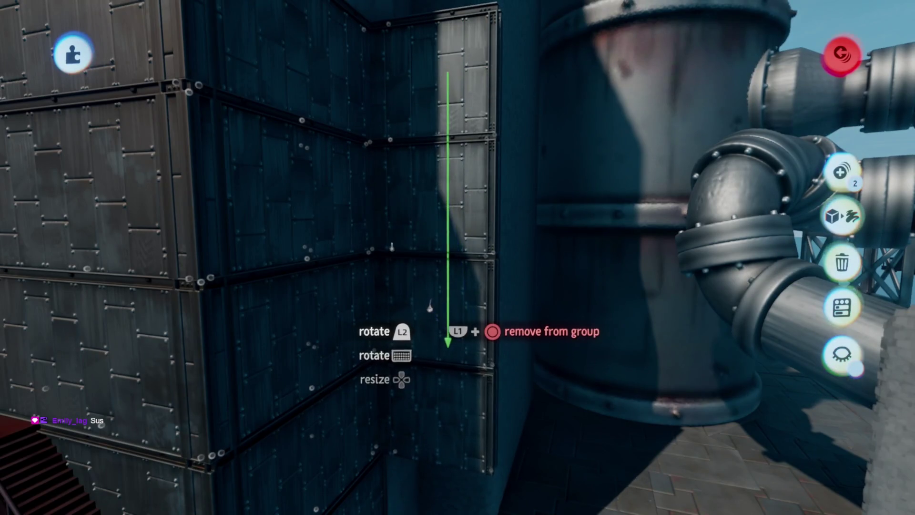
left_click_drag(430, 307, 434, 306)
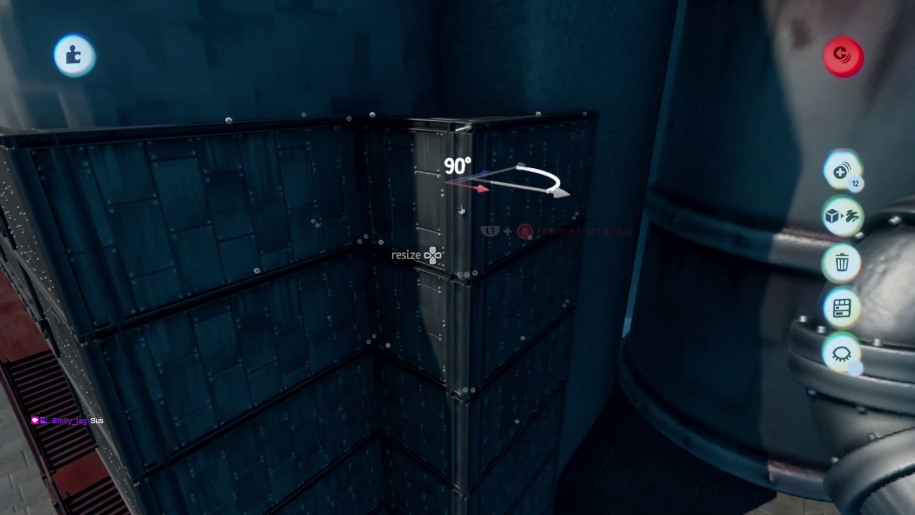
left_click_drag(463, 210, 474, 249)
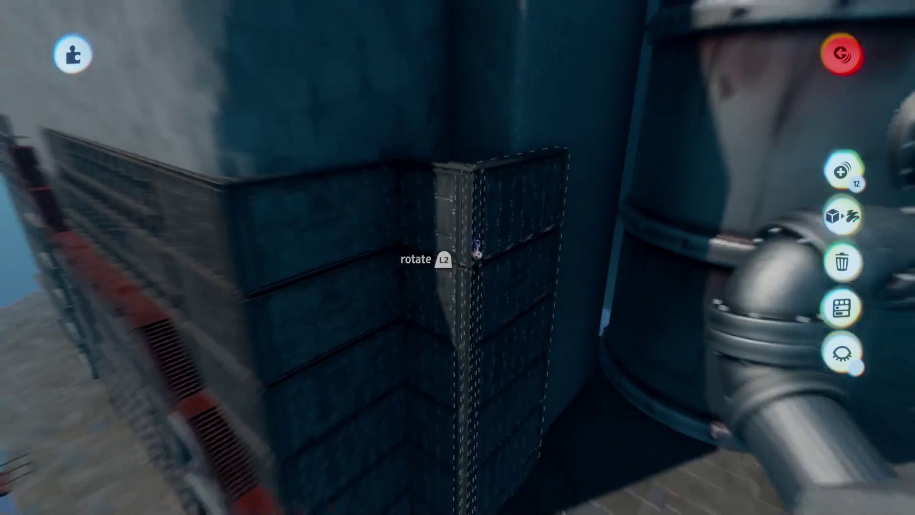
key("Escape")
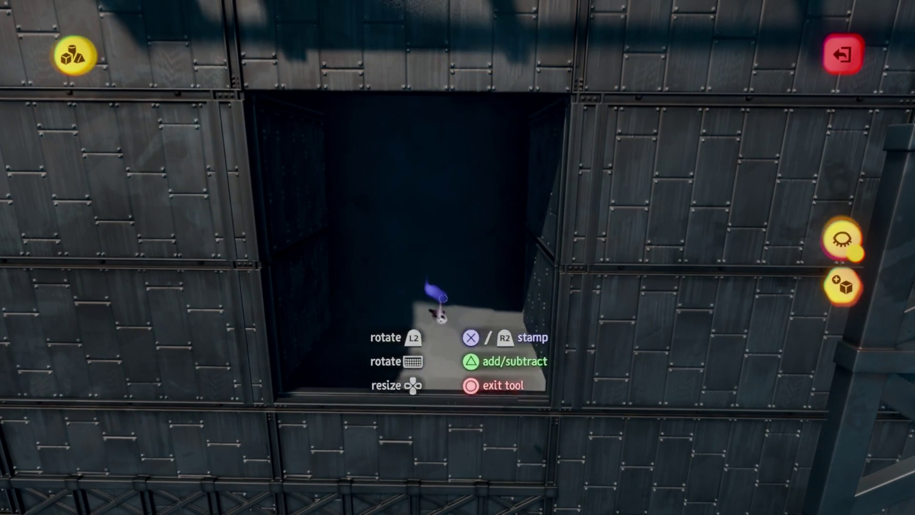
Exit sculpt mode and open the Guides options
key("Escape")
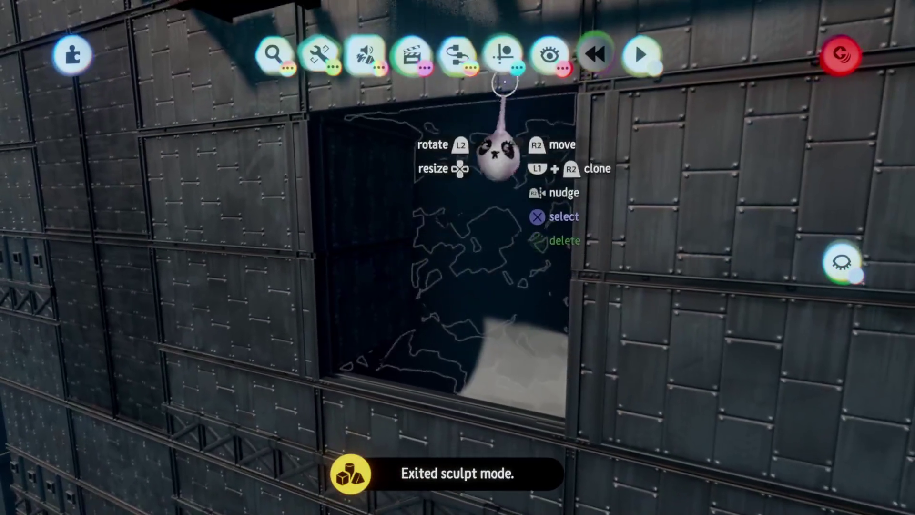
left_click(503, 54)
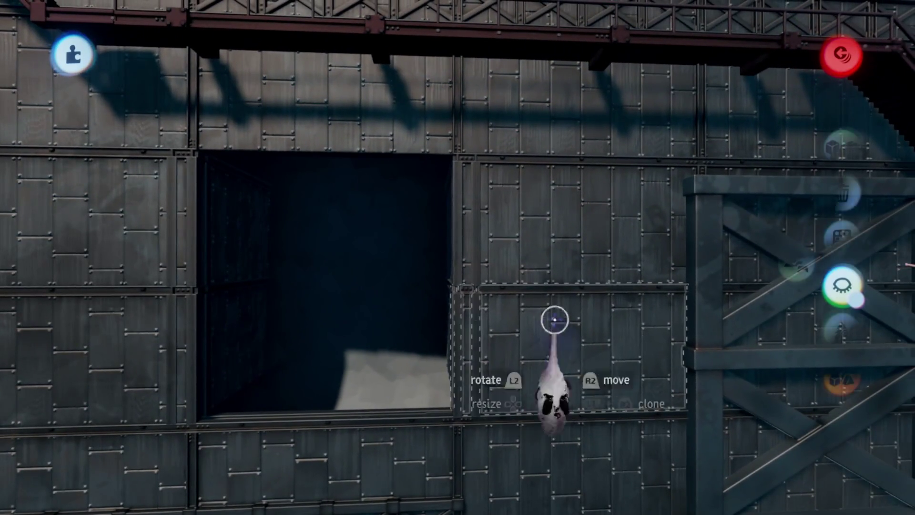
Slide the riveted panel beside the dark gap over the opening, then check the wall from the side
left_click(556, 339)
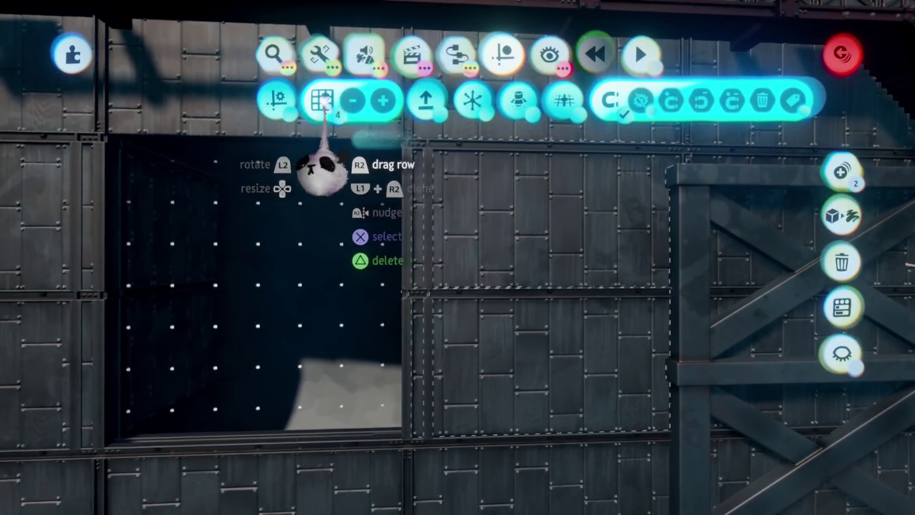
mouse_move(317, 174)
left_mouse_down()
mouse_move(454, 204)
mouse_move(353, 248)
mouse_move(439, 241)
mouse_move(460, 261)
left_mouse_up()
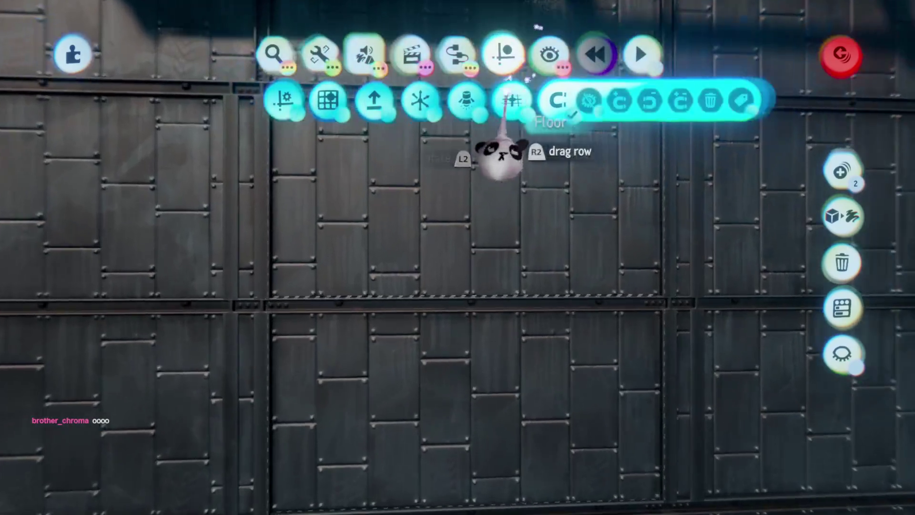
mouse_move(500, 153)
left_mouse_down()
mouse_move(419, 266)
mouse_move(444, 307)
mouse_move(443, 361)
mouse_move(436, 302)
mouse_move(419, 276)
left_mouse_up()
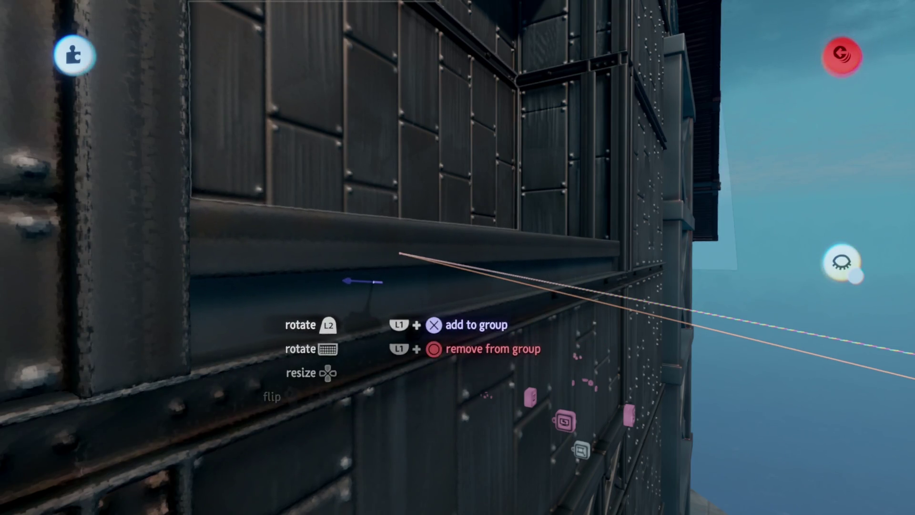
mouse_move(363, 273)
left_mouse_down()
mouse_move(382, 325)
mouse_move(378, 316)
mouse_move(419, 286)
mouse_move(422, 270)
mouse_move(439, 353)
mouse_move(439, 272)
mouse_move(471, 293)
left_mouse_up()
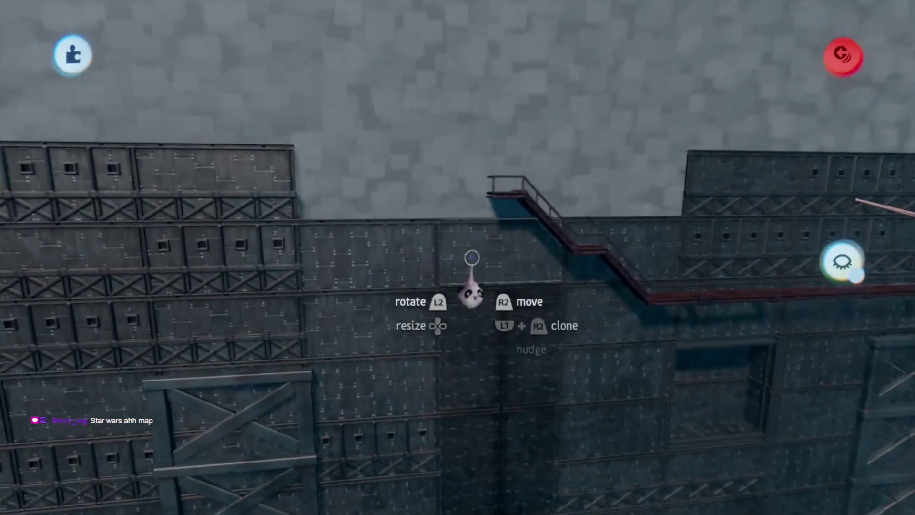
key("Escape")
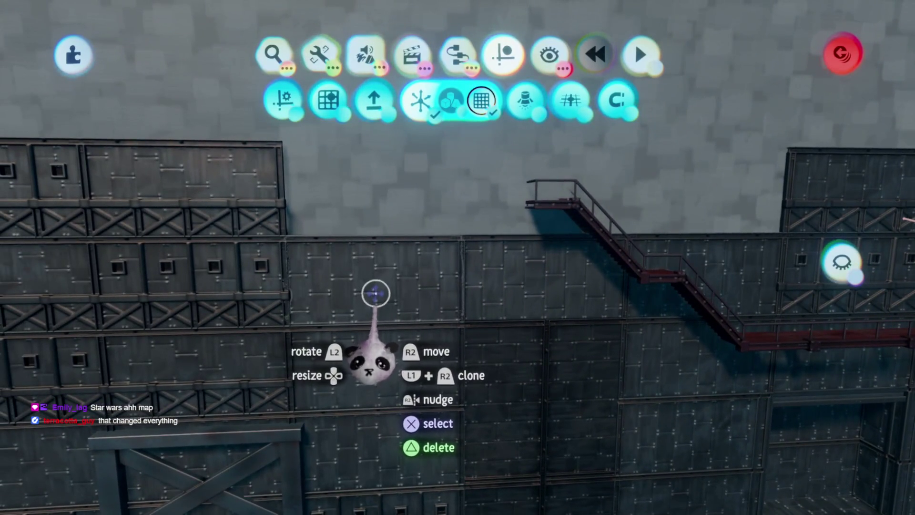
Move the staircase group to the left along the wall
mouse_move(405, 281)
left_mouse_down()
mouse_move(464, 157)
mouse_move(439, 206)
left_mouse_up()
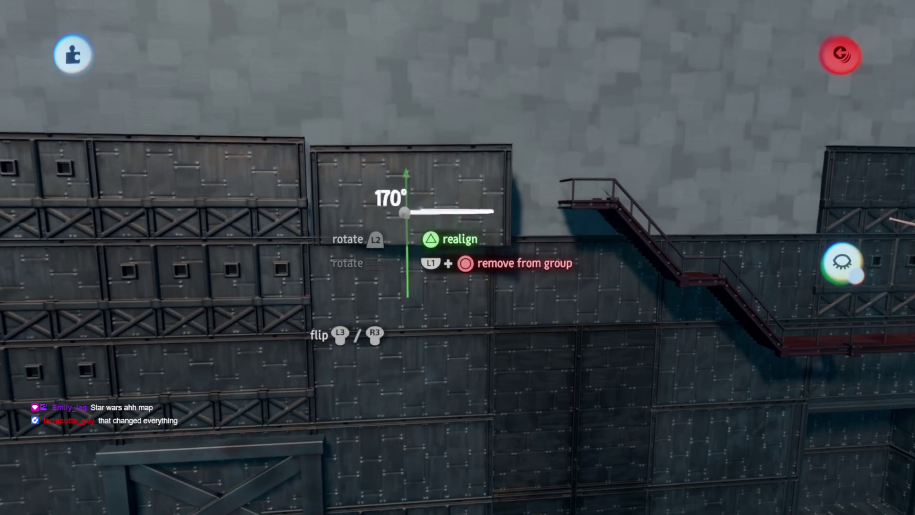
key("Escape")
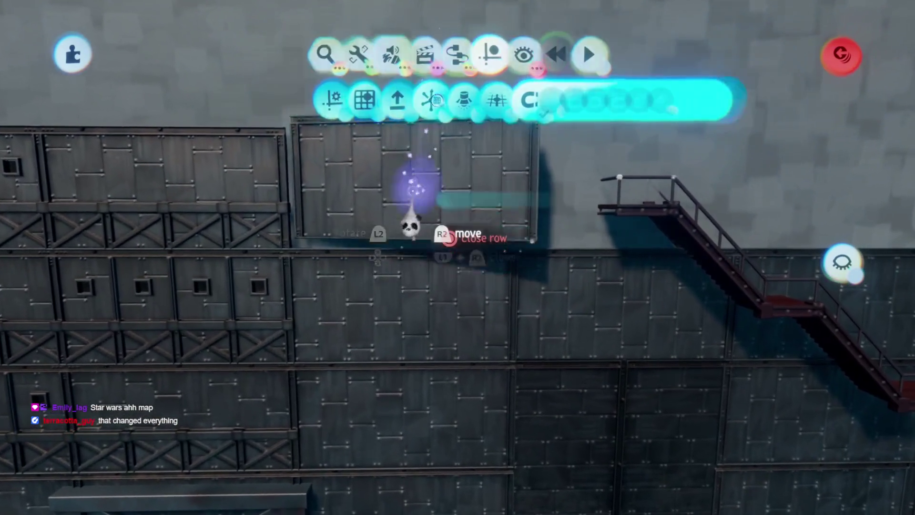
key("Escape")
left_click_drag(620, 181, 441, 124)
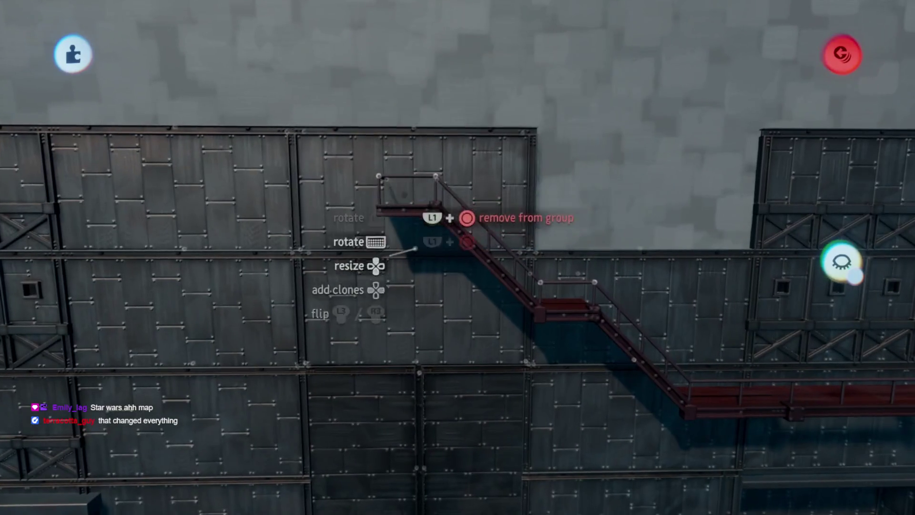
mouse_move(425, 50)
left_mouse_down()
mouse_move(694, 213)
mouse_move(620, 233)
mouse_move(438, 134)
mouse_move(449, 155)
mouse_move(327, 143)
mouse_move(266, 163)
mouse_move(435, 198)
left_mouse_up()
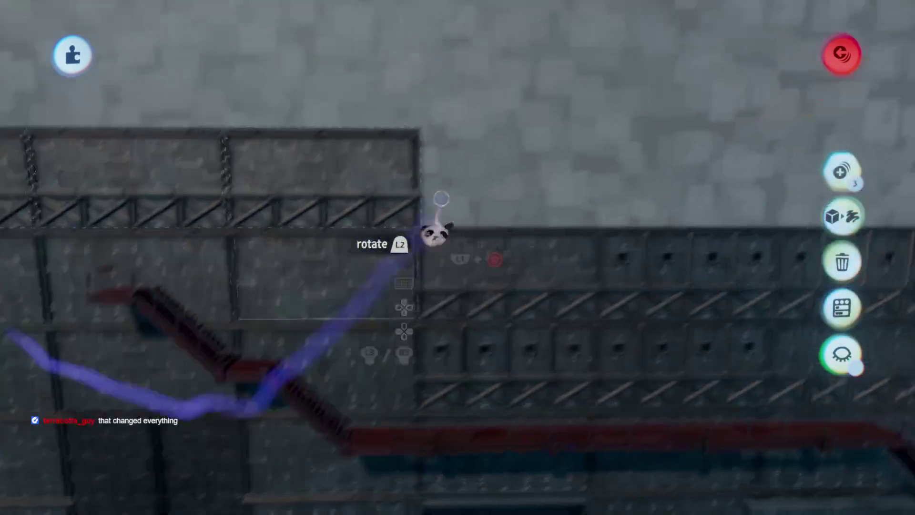
Stack riveted wall panels onto the top row of the upper tier
mouse_move(344, 233)
left_mouse_down()
mouse_move(447, 103)
mouse_move(401, 108)
mouse_move(421, 124)
mouse_move(419, 14)
mouse_move(460, 243)
left_mouse_up()
mouse_move(466, 204)
left_mouse_down()
mouse_move(357, 163)
mouse_move(343, 218)
left_mouse_up()
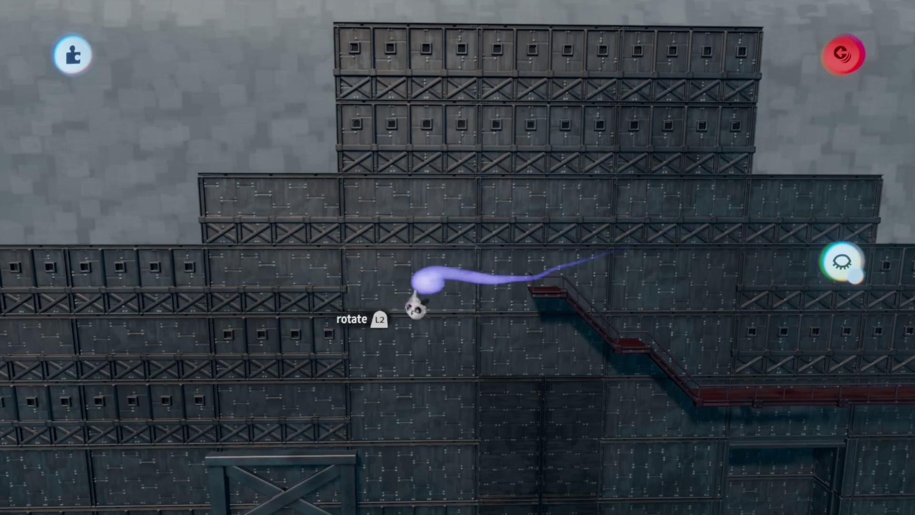
mouse_move(293, 128)
left_mouse_down()
mouse_move(278, 60)
mouse_move(260, 102)
left_mouse_up()
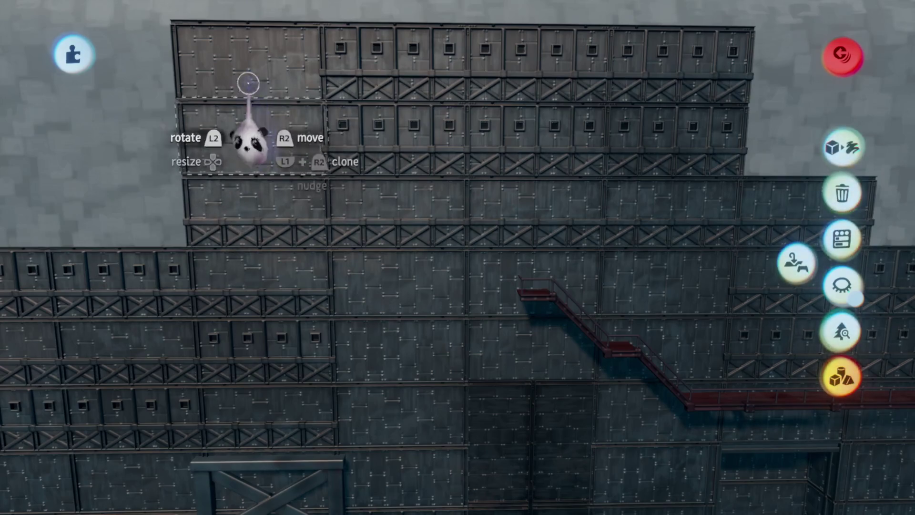
mouse_move(222, 57)
left_mouse_down()
mouse_move(542, 124)
mouse_move(542, 95)
mouse_move(433, 303)
mouse_move(413, 286)
left_mouse_up()
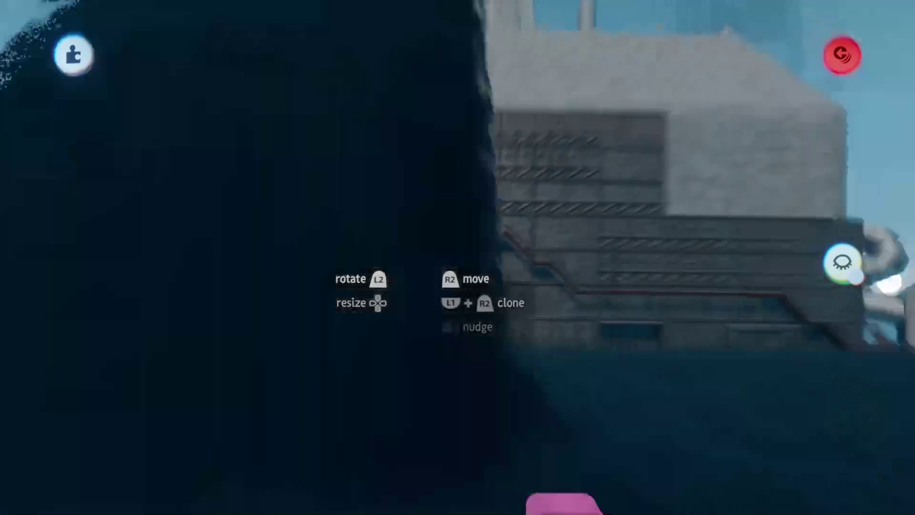
scroll(413, 284, "down", 5)
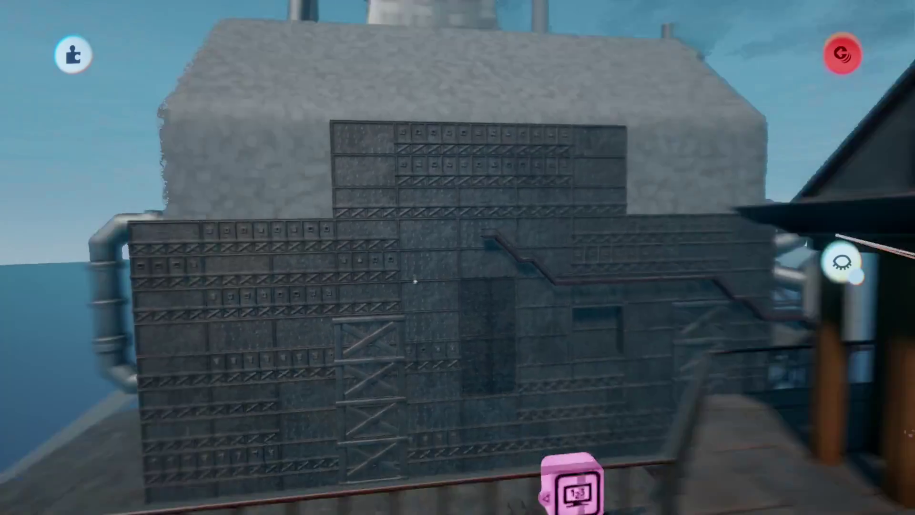
Restore the deleted wall panel and fill the gap under the top metal block
scroll(415, 282, "up", 5)
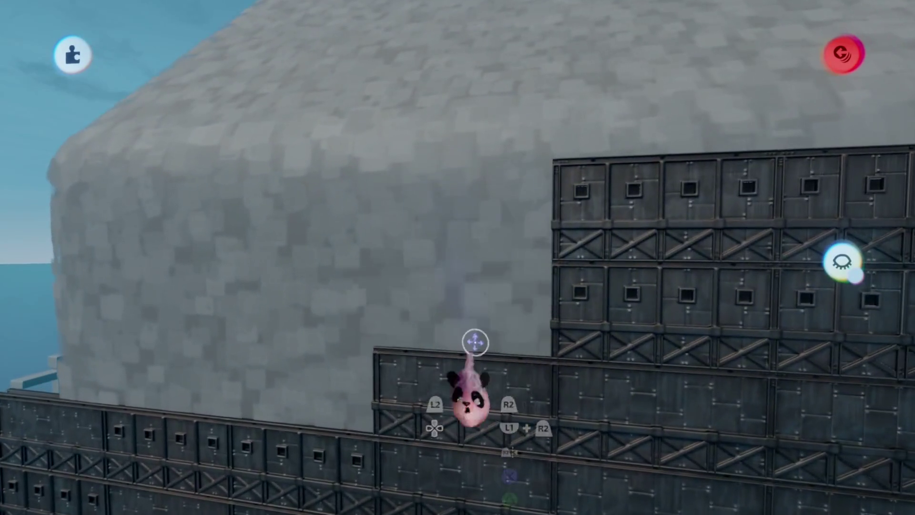
key("ctrl+z")
left_click_drag(459, 247, 480, 299)
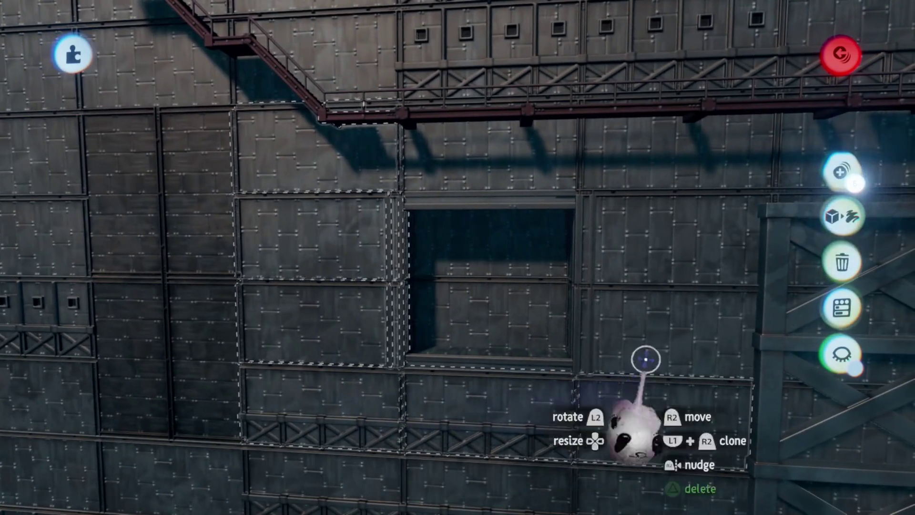
Move the panel group around the window opening to a new spot on the wall
left_click(467, 400)
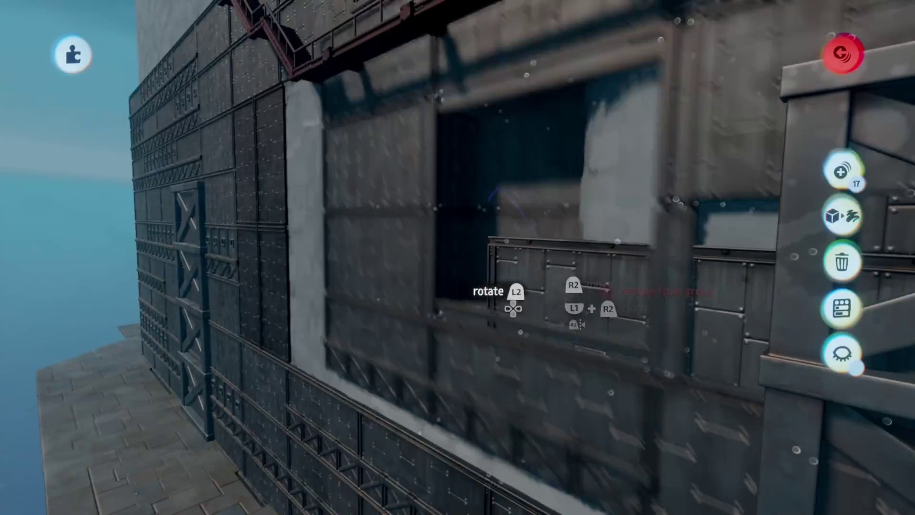
left_click_drag(470, 258, 535, 351)
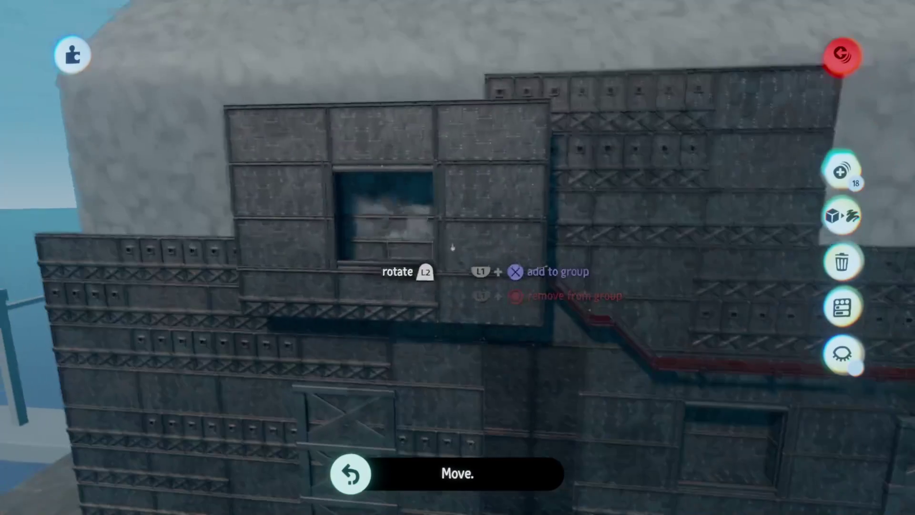
mouse_move(452, 247)
left_mouse_down()
mouse_move(440, 159)
mouse_move(425, 176)
mouse_move(461, 235)
left_mouse_up()
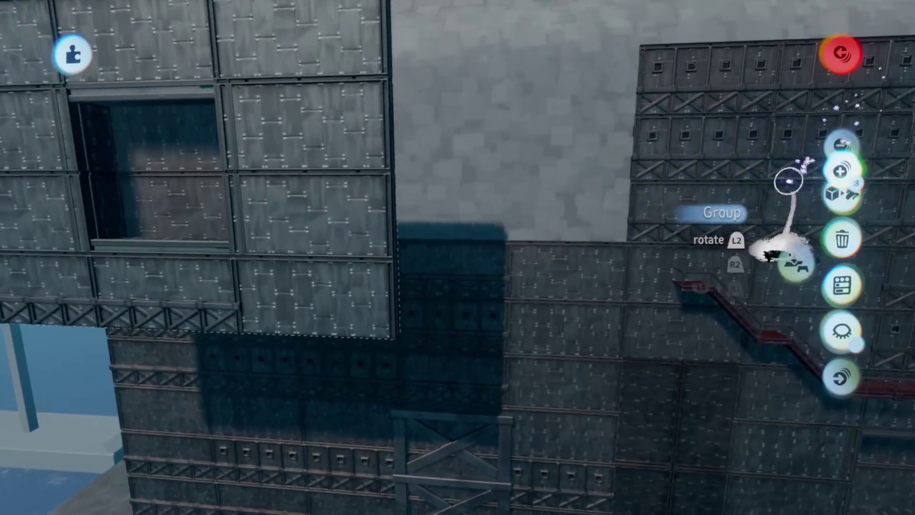
left_click(829, 179)
key("Escape")
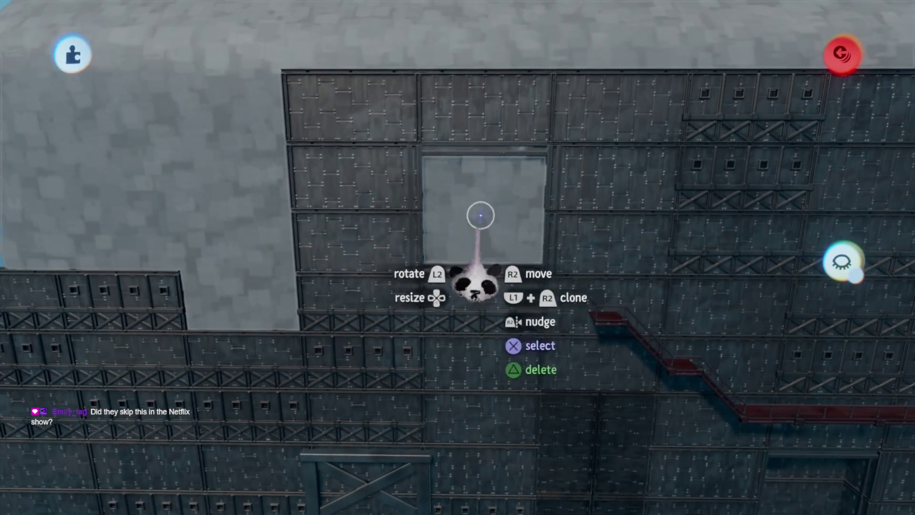
left_click(482, 215)
key("Escape")
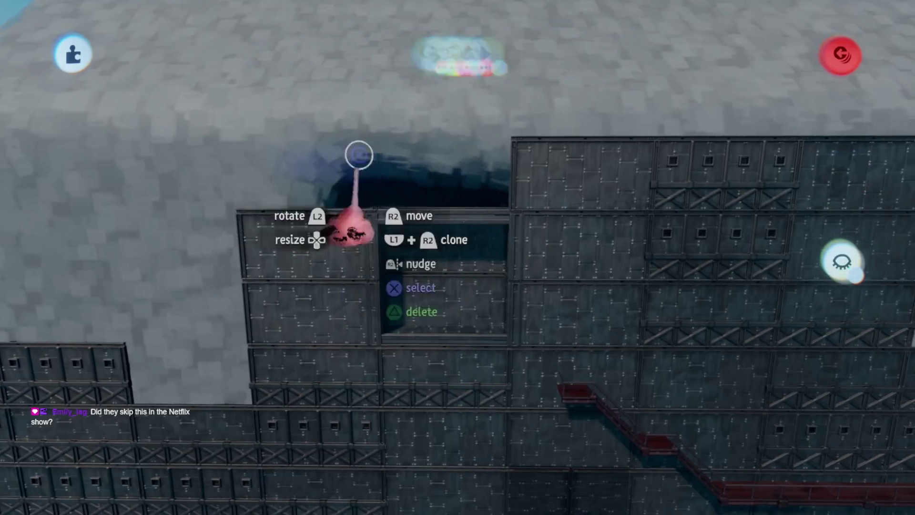
Lift the panel group beside the window up-right and carry a panel into the gap below
left_click_drag(531, 143, 531, 138)
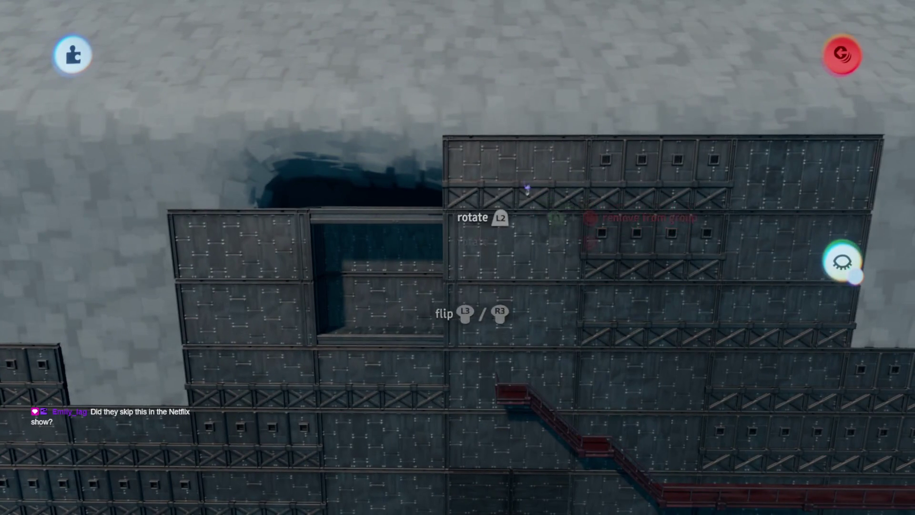
left_click_drag(443, 143, 446, 131)
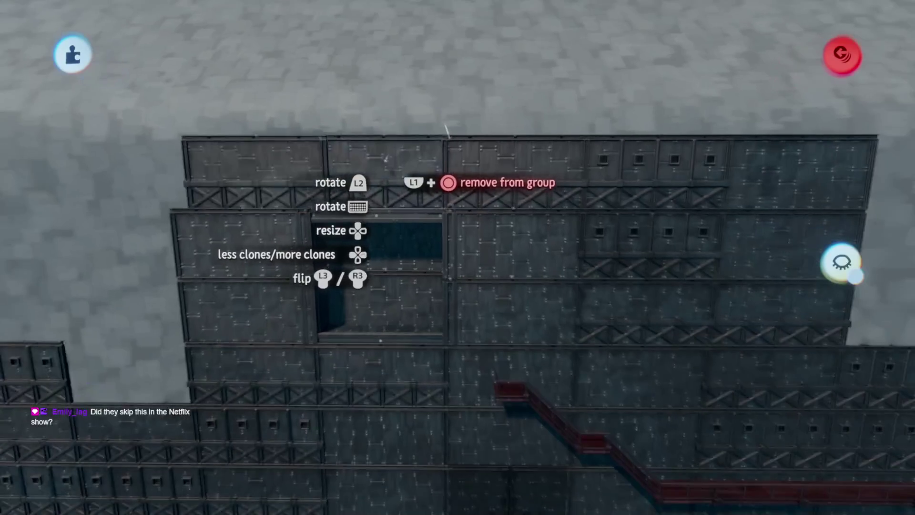
mouse_move(382, 156)
left_mouse_down()
mouse_move(473, 266)
mouse_move(514, 226)
left_mouse_up()
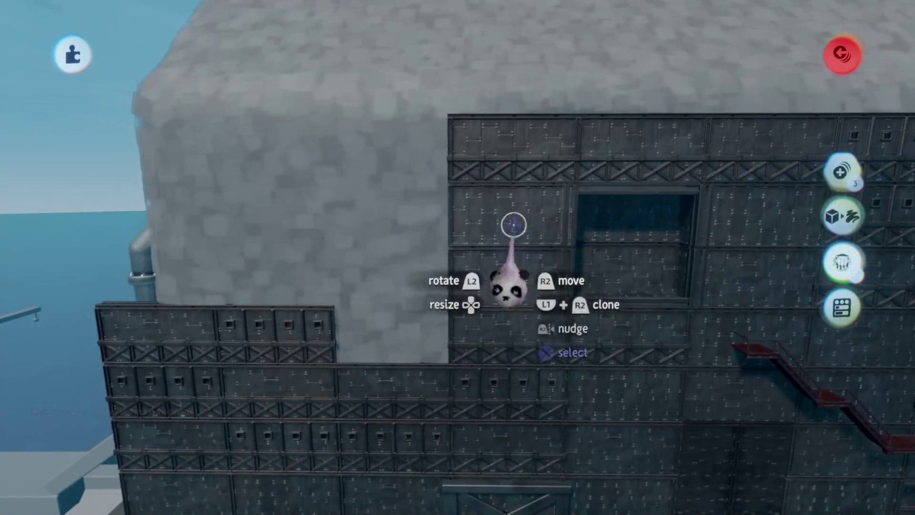
mouse_move(387, 175)
left_mouse_down()
mouse_move(384, 238)
mouse_move(351, 217)
left_mouse_up()
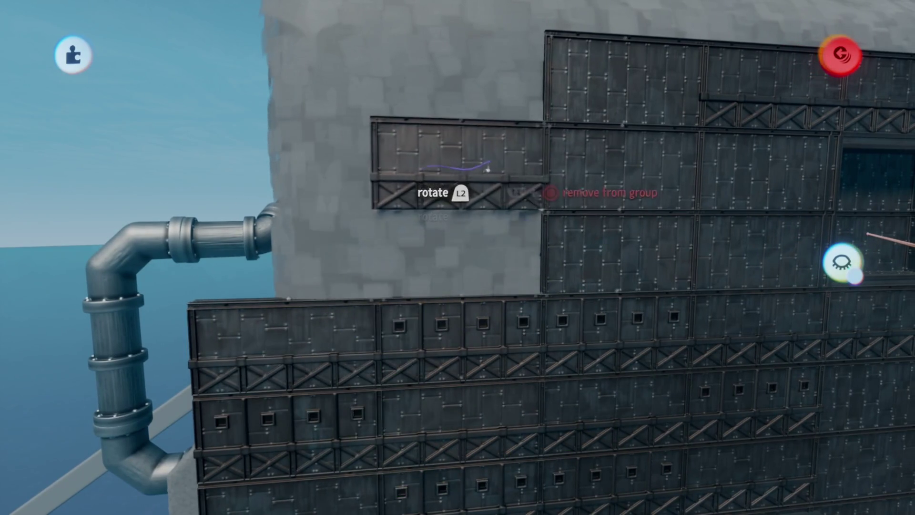
Clone the upper panel leftward to double its length and fill the empty wall gap
left_click_drag(453, 157, 372, 210)
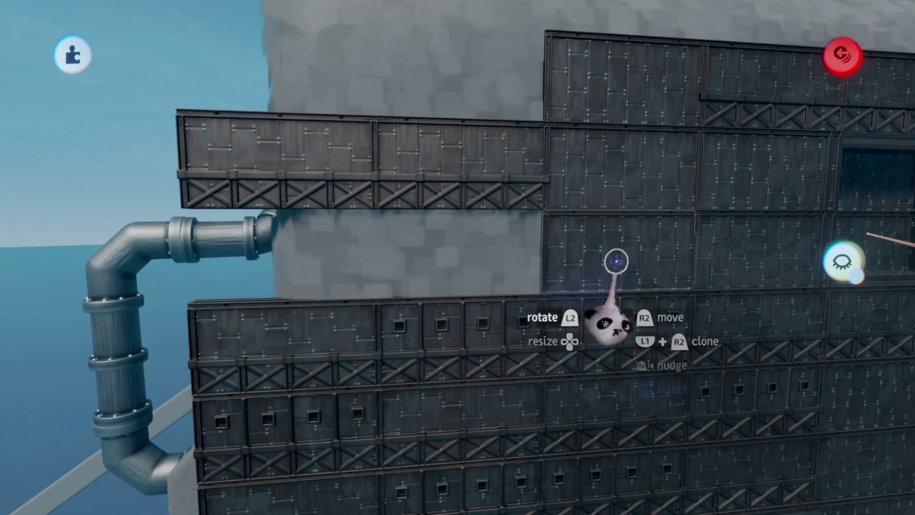
left_click_drag(617, 262, 464, 262)
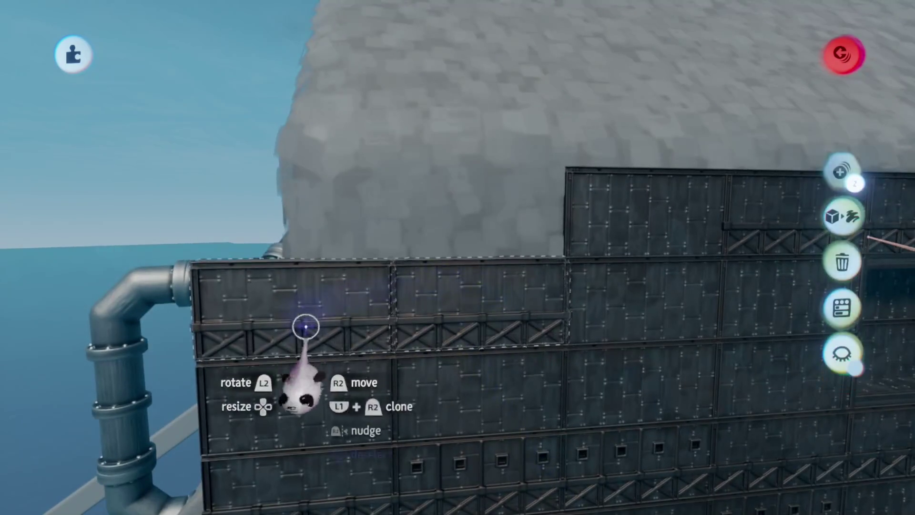
mouse_move(304, 323)
left_mouse_down()
mouse_move(280, 174)
mouse_move(359, 259)
left_mouse_up()
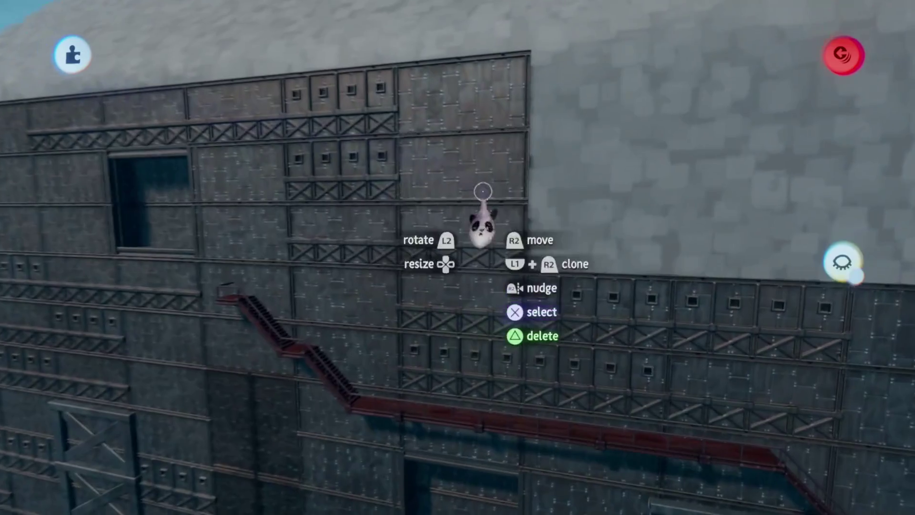
Move wall panels along the wall and shift the panel beside the tank left, opening a gap
left_click(496, 126)
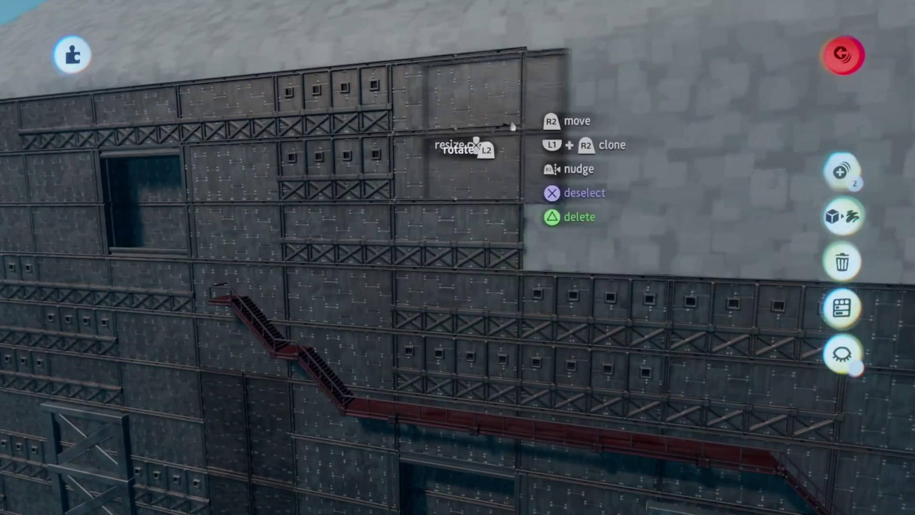
left_click_drag(496, 126, 584, 187)
mouse_move(479, 102)
left_mouse_down()
mouse_move(615, 124)
mouse_move(610, 267)
mouse_move(606, 96)
mouse_move(439, 183)
mouse_move(401, 225)
mouse_move(572, 143)
mouse_move(532, 51)
mouse_move(416, 125)
left_mouse_up()
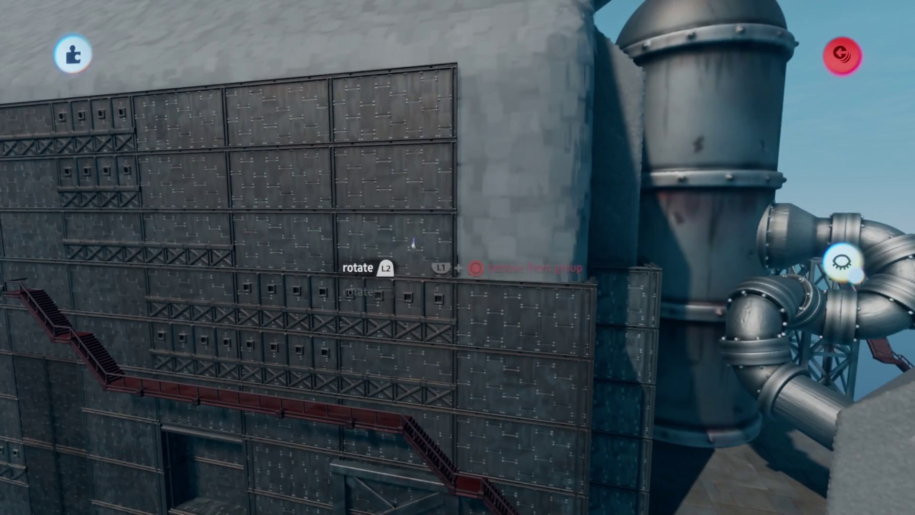
left_click(265, 154)
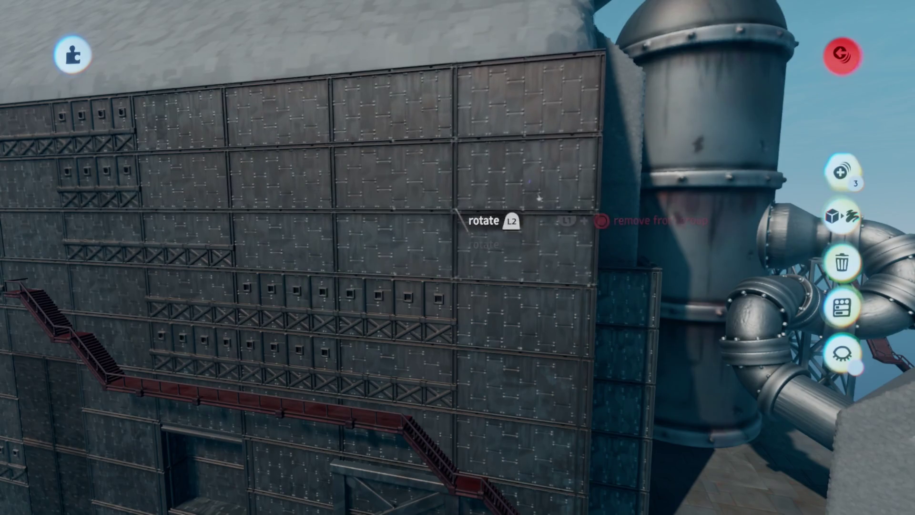
mouse_move(510, 200)
left_mouse_down()
mouse_move(472, 190)
mouse_move(327, 225)
left_mouse_up()
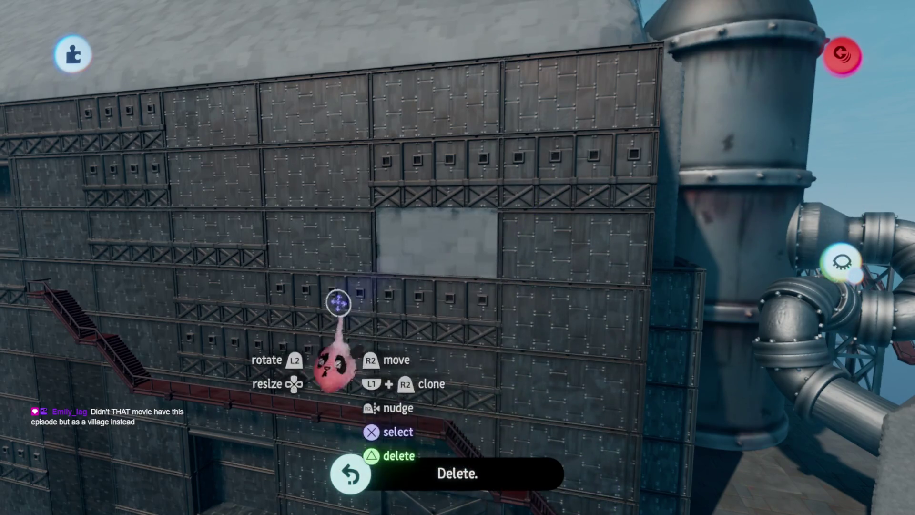
scroll(455, 260, "down", 10)
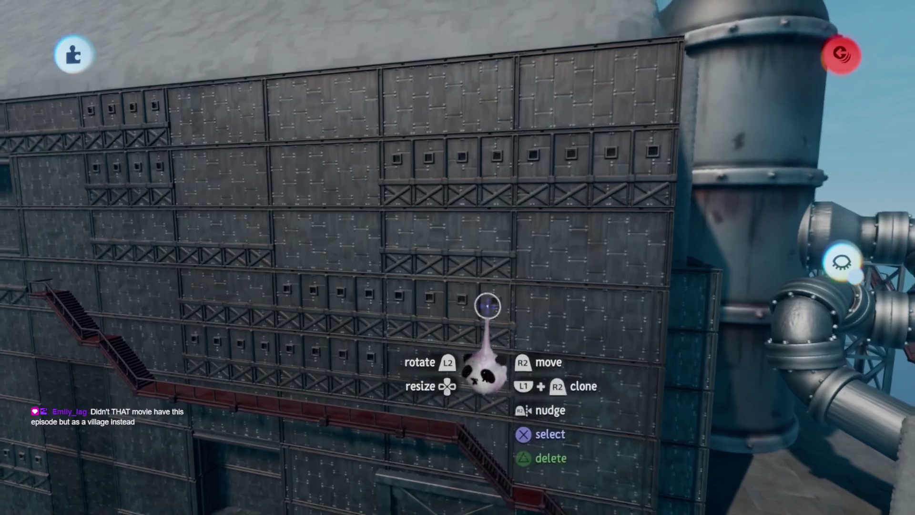
scroll(485, 306, "down", 10)
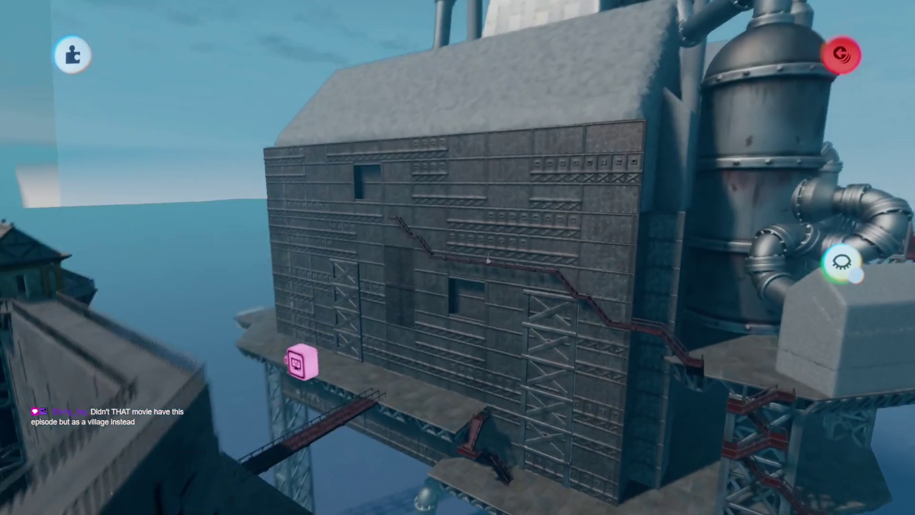
scroll(487, 261, "down", 10)
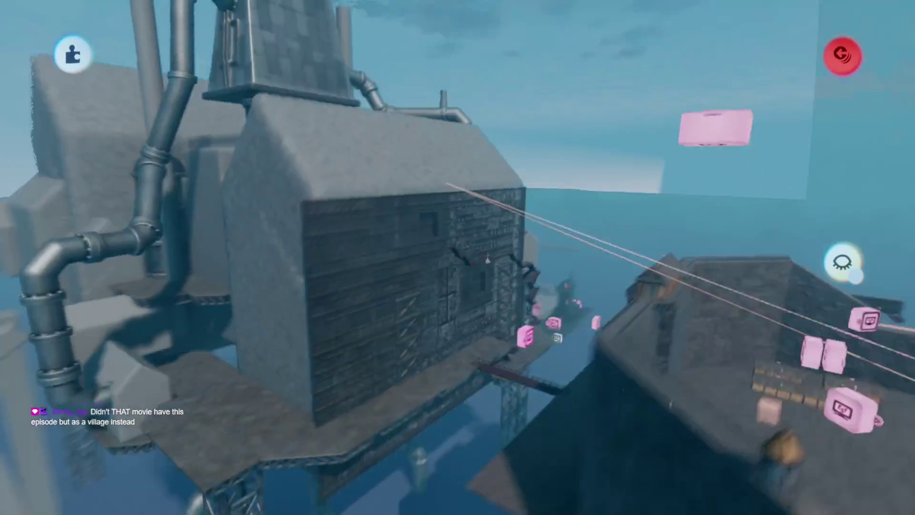
scroll(475, 235, "up", 10)
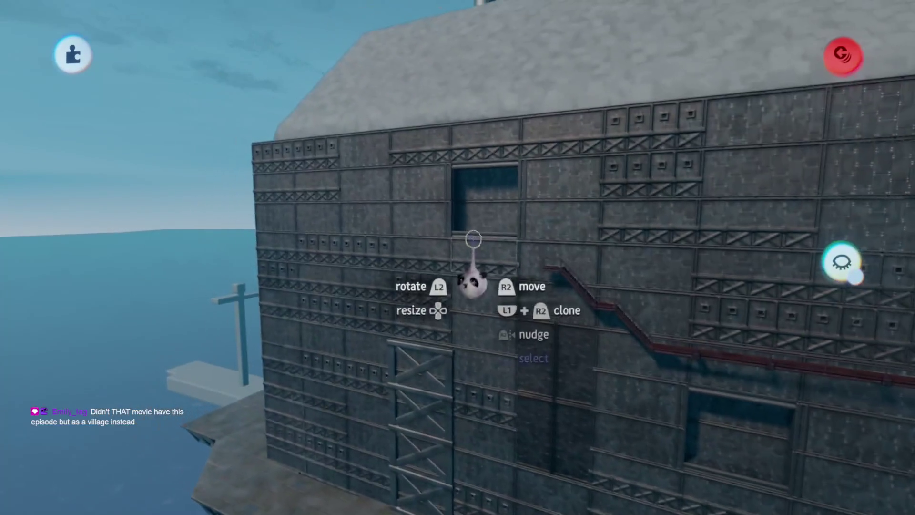
scroll(475, 235, "up", 5)
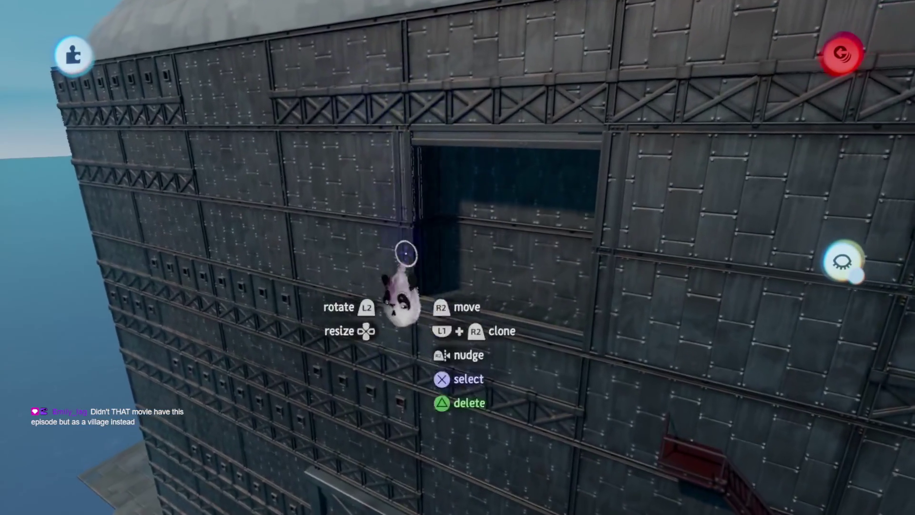
scroll(516, 286, "down", 3)
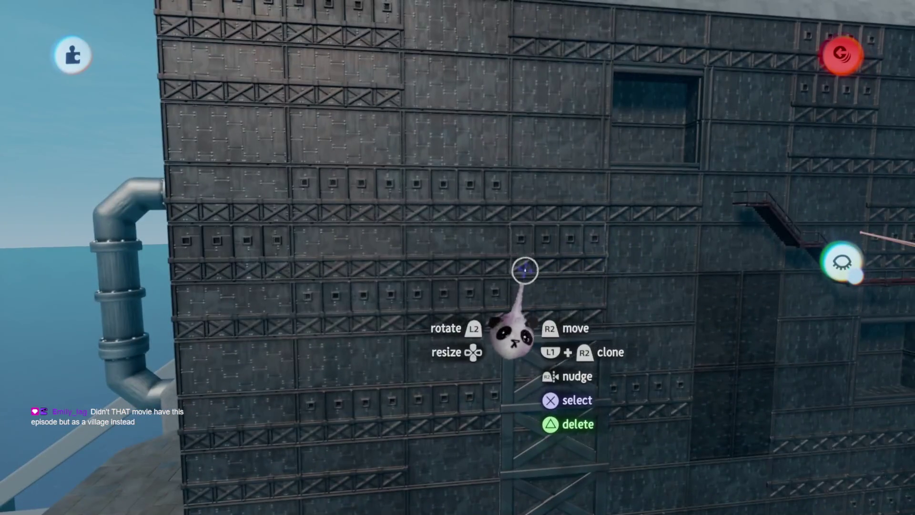
scroll(528, 270, "down", 5)
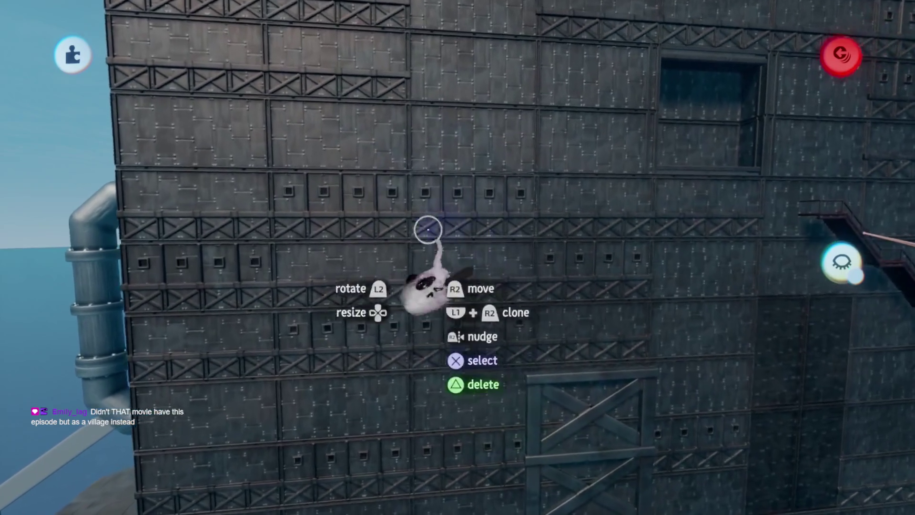
scroll(453, 260, "up", 3)
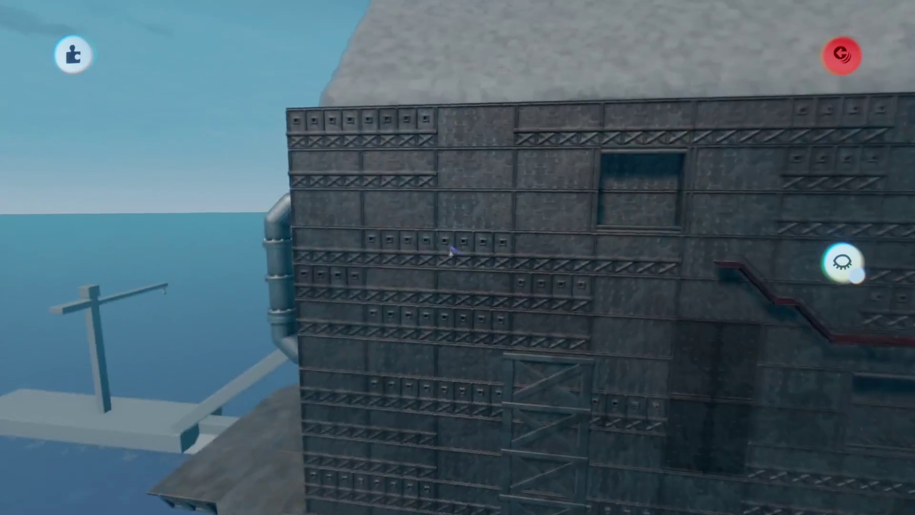
scroll(457, 259, "down", 5)
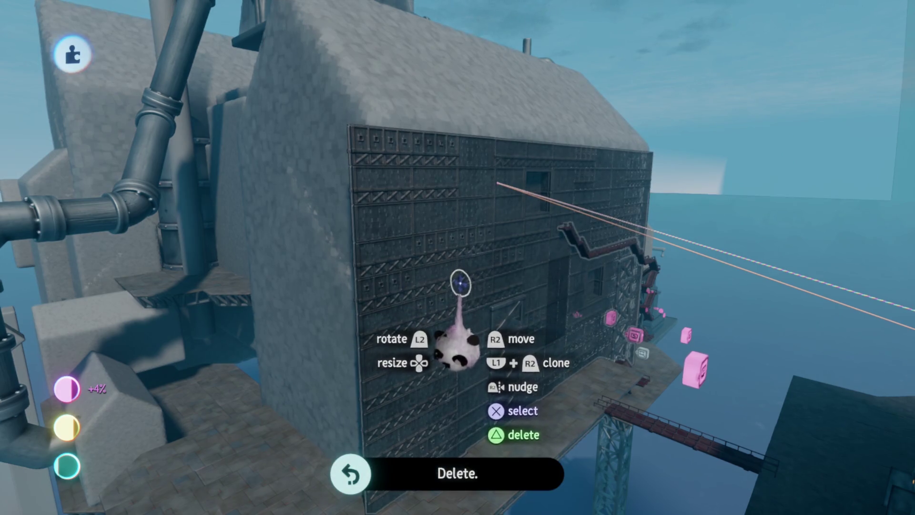
scroll(461, 284, "down", 5)
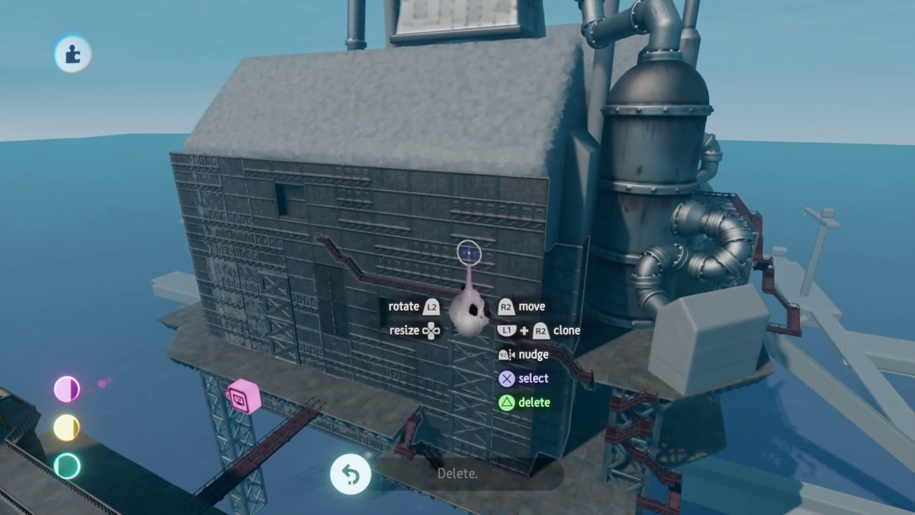
scroll(470, 255, "up", 3)
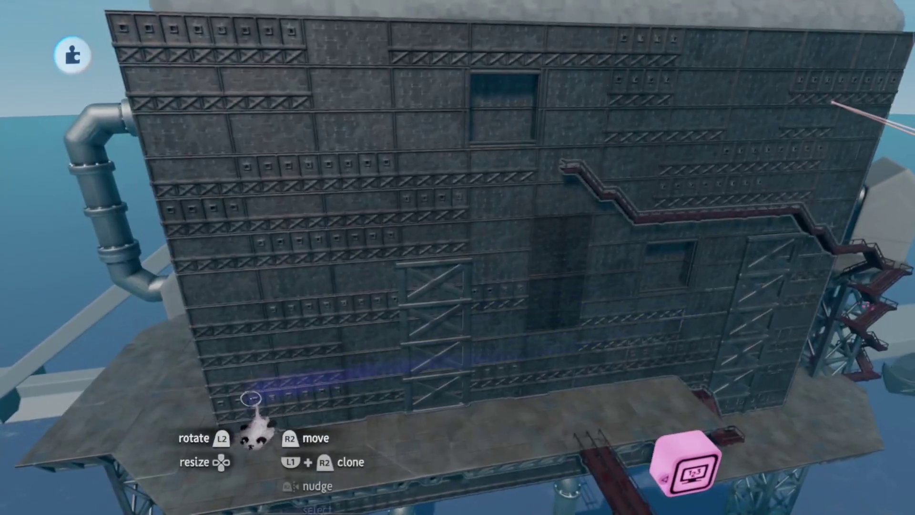
left_click(252, 420)
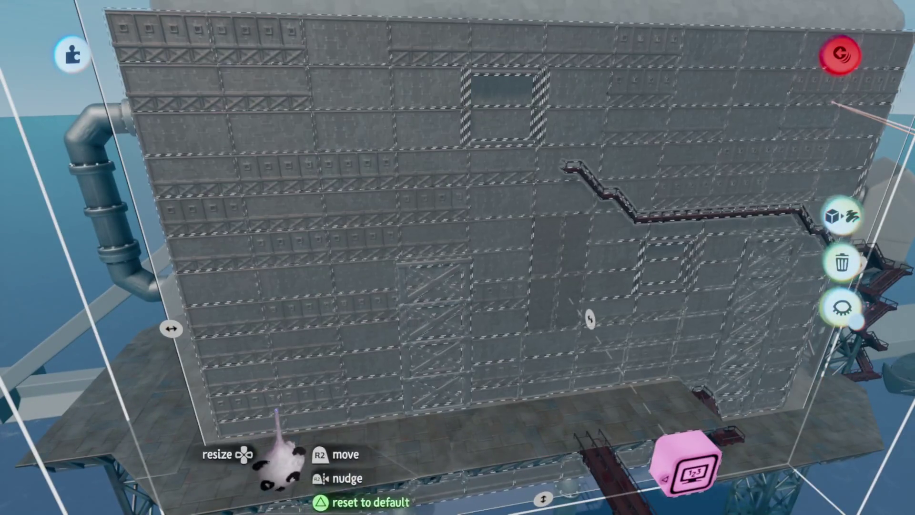
Clear the current selection, box-select the top band of wall panels, and bring up the main menu
key("Escape")
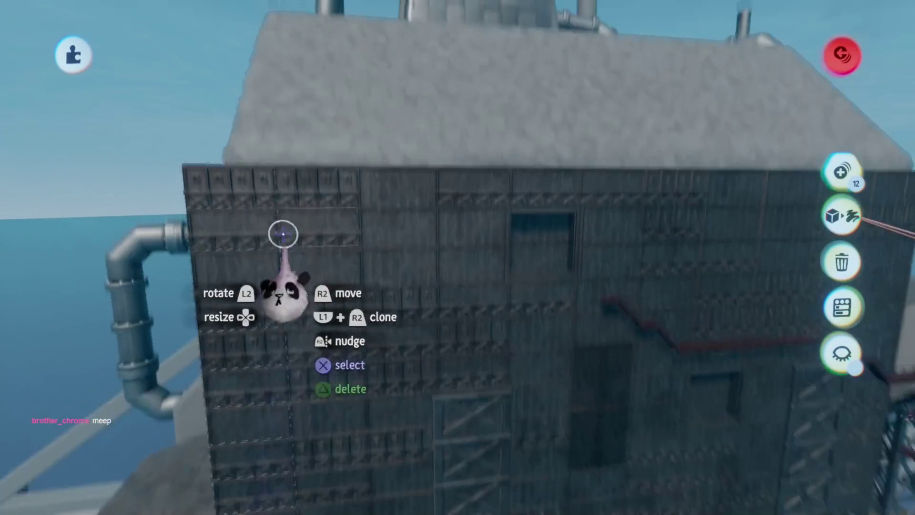
mouse_move(301, 193)
left_mouse_down()
mouse_move(530, 208)
mouse_move(785, 194)
left_mouse_up()
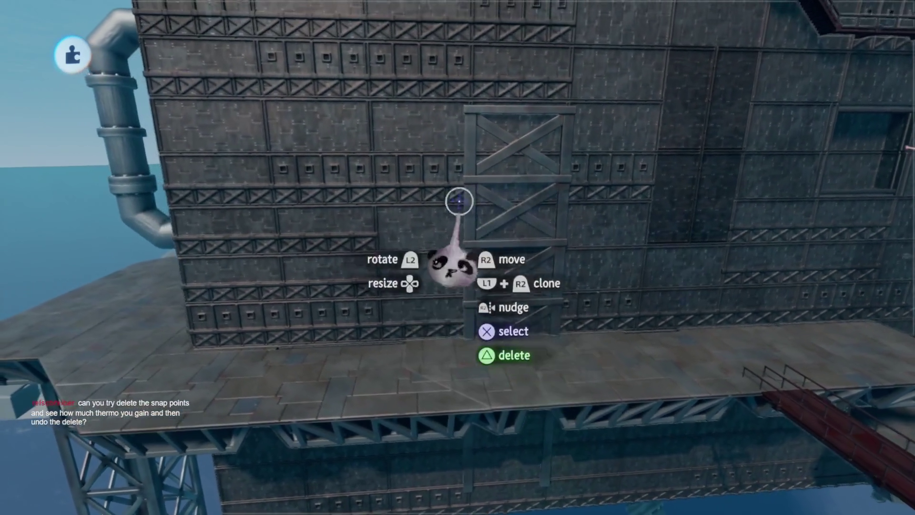
key("Escape")
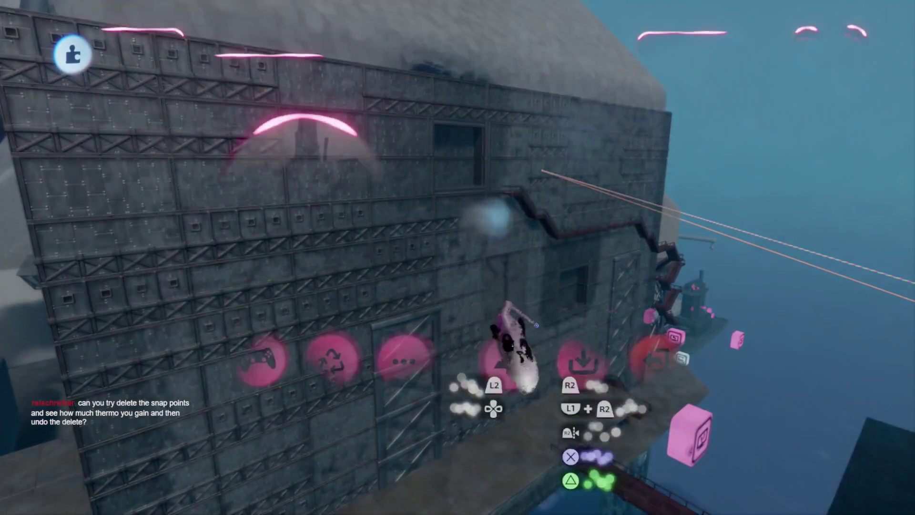
Save the Prison Rig (Imprisoned) scene online as a PRIVATE version, then resume editing
left_click(582, 362)
left_click(692, 300)
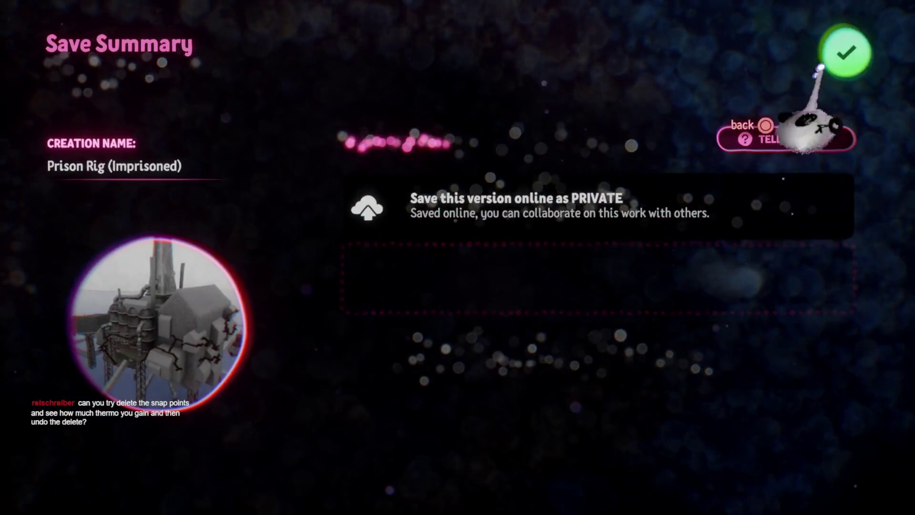
left_click(821, 68)
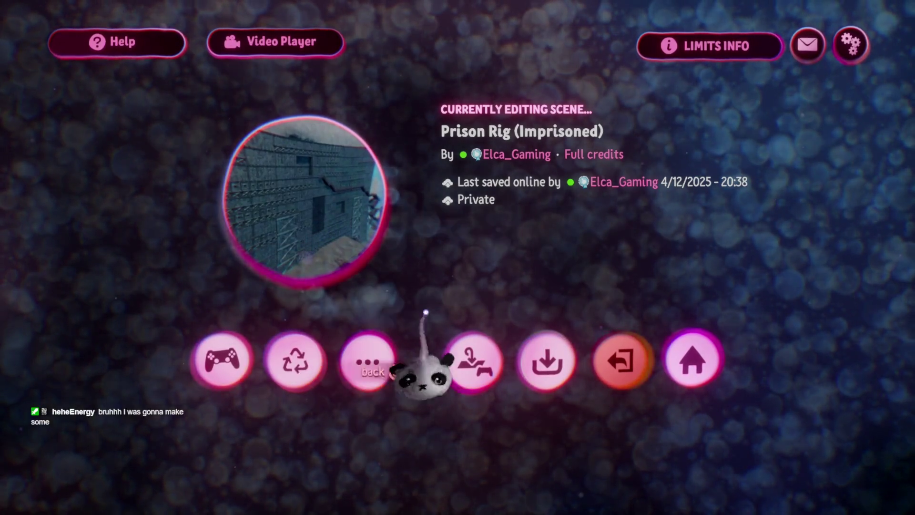
key("Escape")
key("Escape")
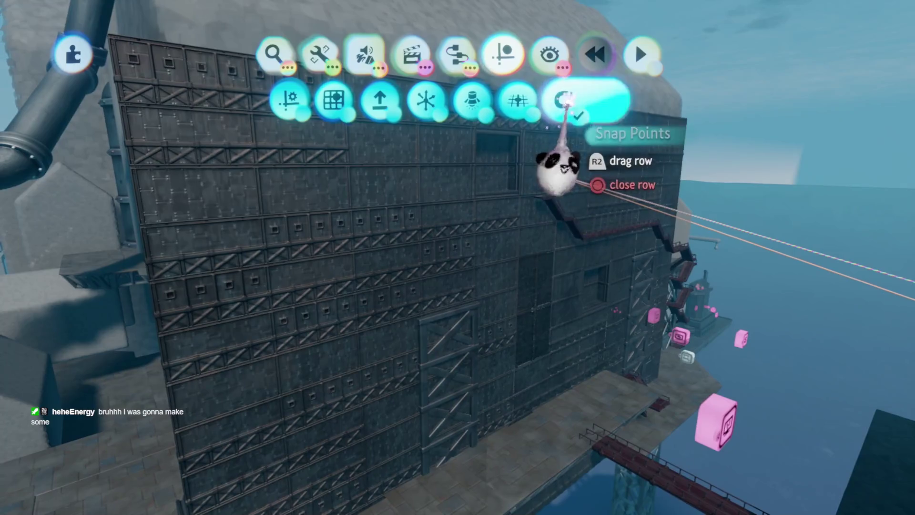
Use Snap Point Cleanup to Delete All snap points, then check the thermometer's memory usage
left_click(555, 102)
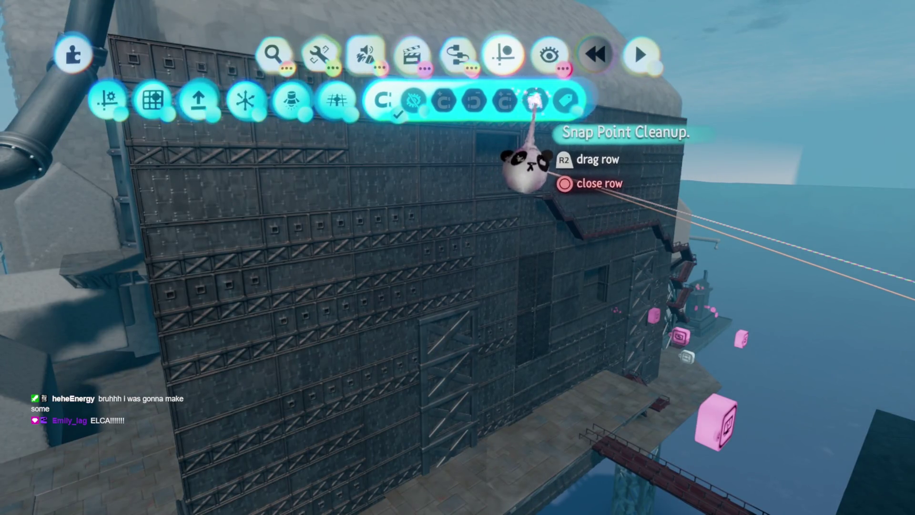
left_click(535, 97)
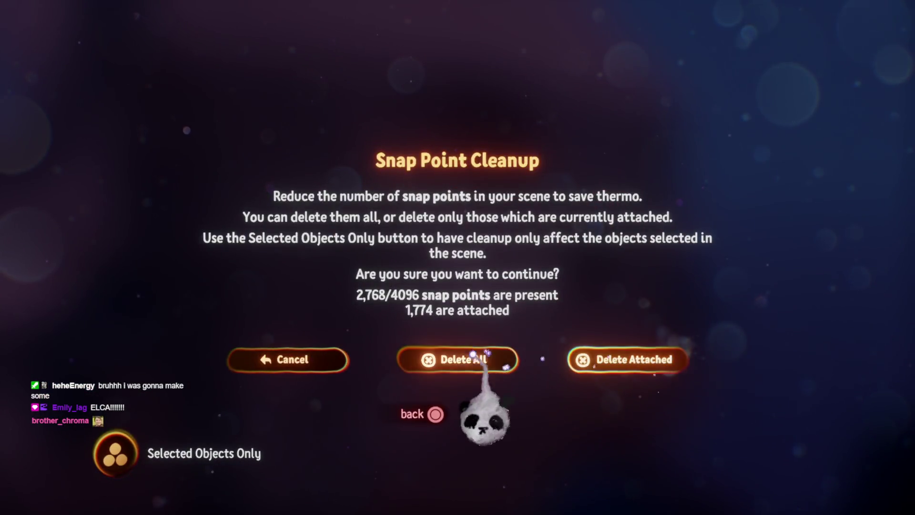
left_click(472, 360)
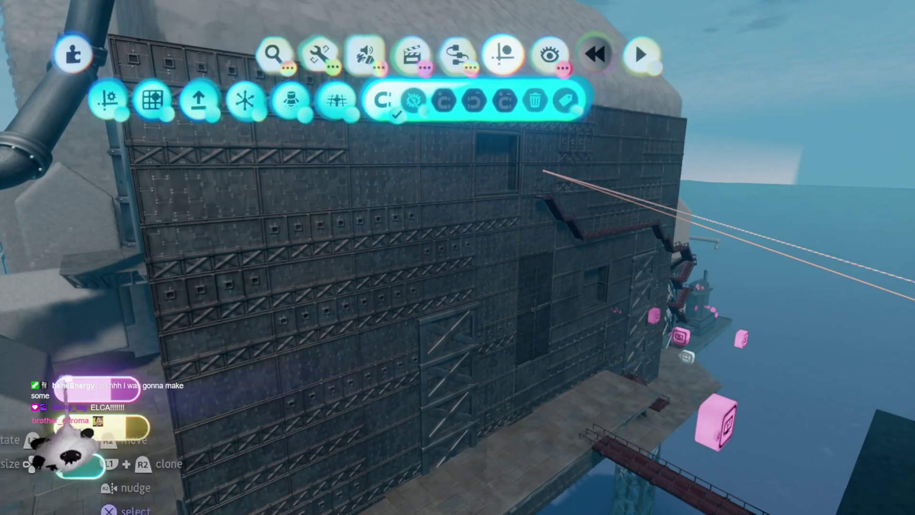
mouse_move(76, 432)
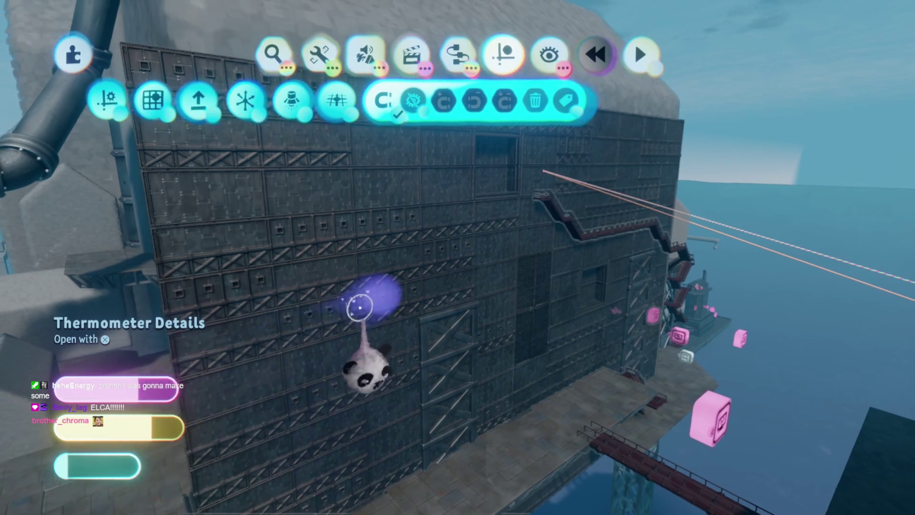
mouse_move(127, 396)
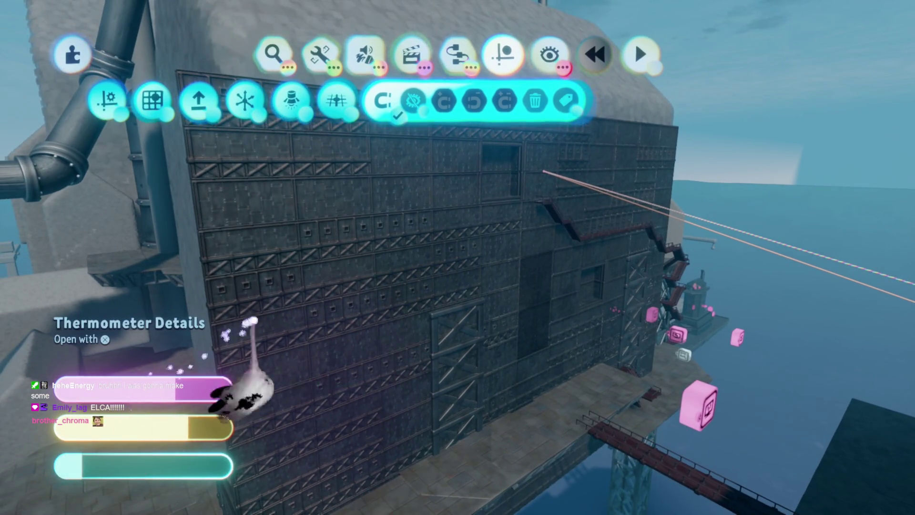
mouse_move(392, 210)
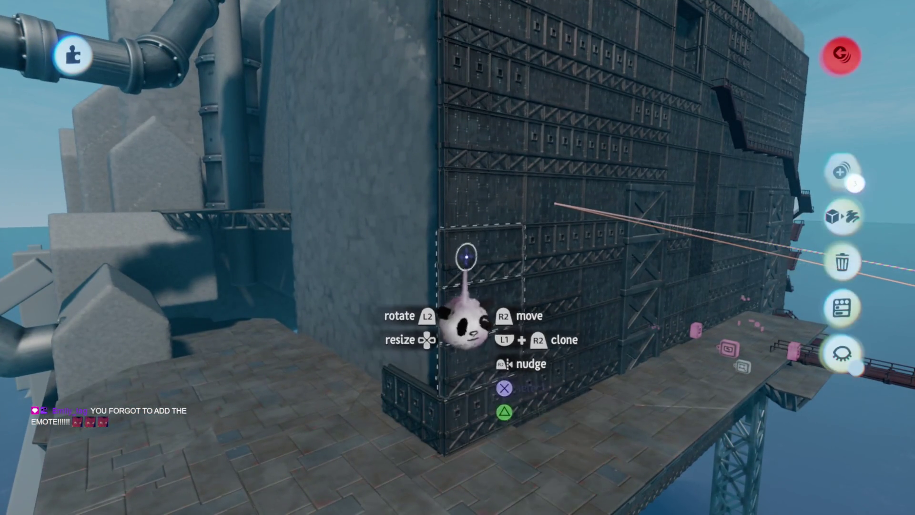
Select the crate stack group and move the view under the oil-rig platform
key("r")
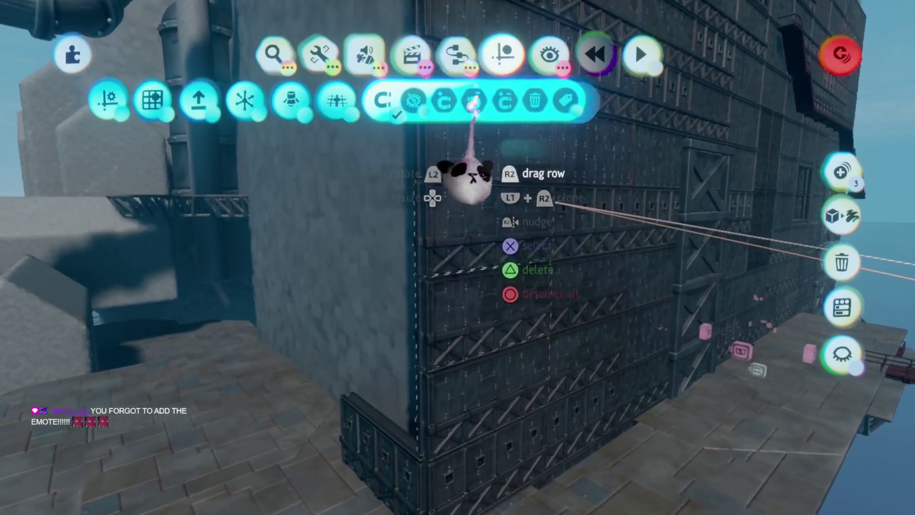
left_click(471, 102)
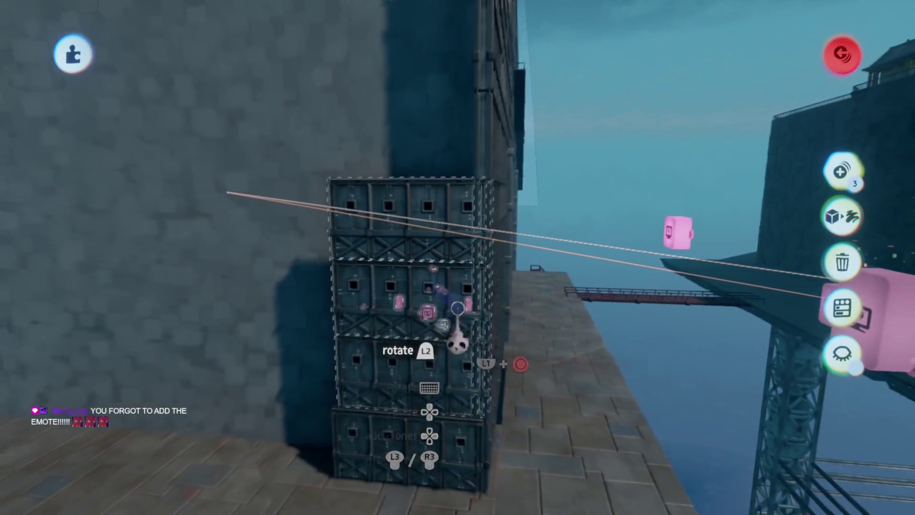
left_click(390, 296)
mouse_move(390, 296)
left_mouse_down()
mouse_move(457, 298)
mouse_move(429, 262)
mouse_move(454, 317)
mouse_move(385, 267)
left_mouse_up()
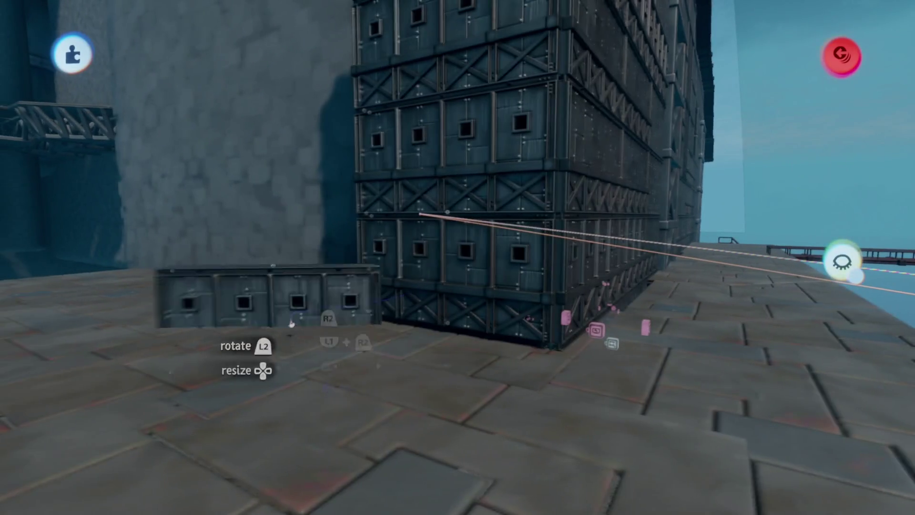
mouse_move(435, 317)
left_mouse_down()
mouse_move(443, 314)
mouse_move(459, 348)
mouse_move(477, 267)
left_mouse_up()
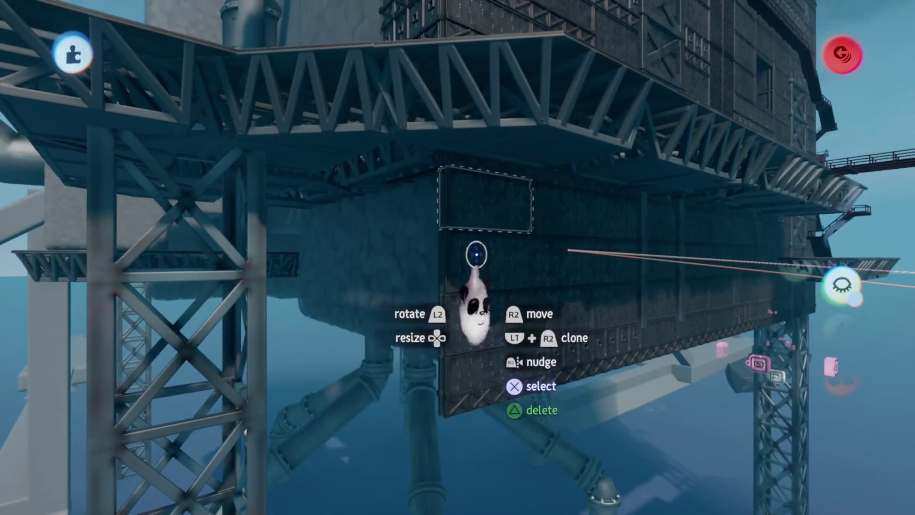
Lay a riveted panel from under the platform along the stone wall's base
left_click(474, 239)
mouse_move(484, 327)
left_mouse_down()
mouse_move(412, 228)
mouse_move(399, 235)
mouse_move(460, 372)
mouse_move(344, 278)
mouse_move(415, 310)
mouse_move(472, 267)
mouse_move(477, 272)
mouse_move(473, 233)
mouse_move(436, 248)
mouse_move(450, 232)
mouse_move(468, 380)
mouse_move(474, 368)
mouse_move(466, 367)
mouse_move(479, 375)
mouse_move(406, 324)
mouse_move(457, 362)
mouse_move(443, 343)
mouse_move(434, 284)
mouse_move(440, 323)
mouse_move(419, 291)
mouse_move(419, 300)
mouse_move(439, 357)
mouse_move(388, 286)
mouse_move(439, 306)
mouse_move(490, 296)
mouse_move(440, 293)
mouse_move(445, 301)
mouse_move(433, 276)
mouse_move(460, 264)
mouse_move(472, 205)
mouse_move(474, 276)
mouse_move(489, 264)
mouse_move(496, 275)
mouse_move(474, 286)
mouse_move(469, 260)
mouse_move(465, 271)
left_mouse_up()
mouse_move(464, 227)
left_mouse_down()
mouse_move(454, 224)
mouse_move(444, 248)
mouse_move(480, 279)
mouse_move(436, 293)
mouse_move(472, 310)
mouse_move(467, 298)
mouse_move(484, 339)
mouse_move(492, 327)
mouse_move(476, 309)
left_mouse_up()
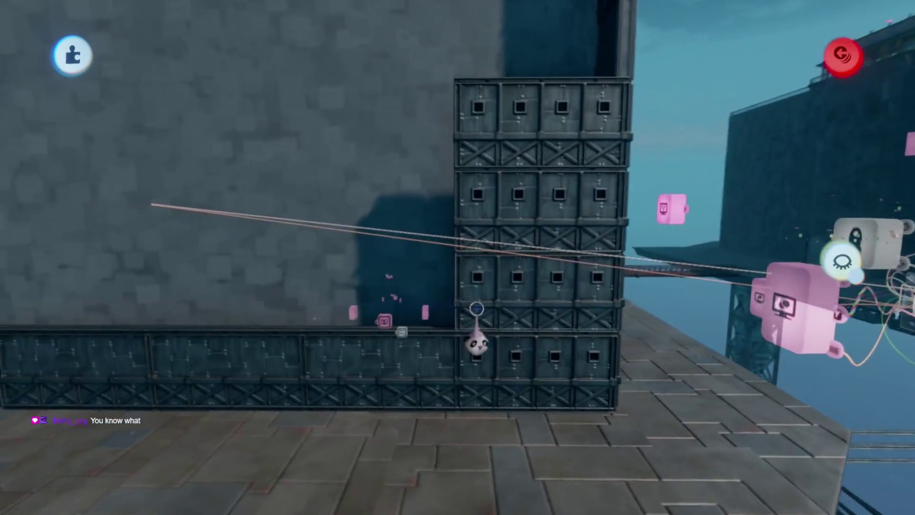
Turn on X-Ray and position grabbed riveted panels along the stone wall
key("Escape")
left_click(548, 57)
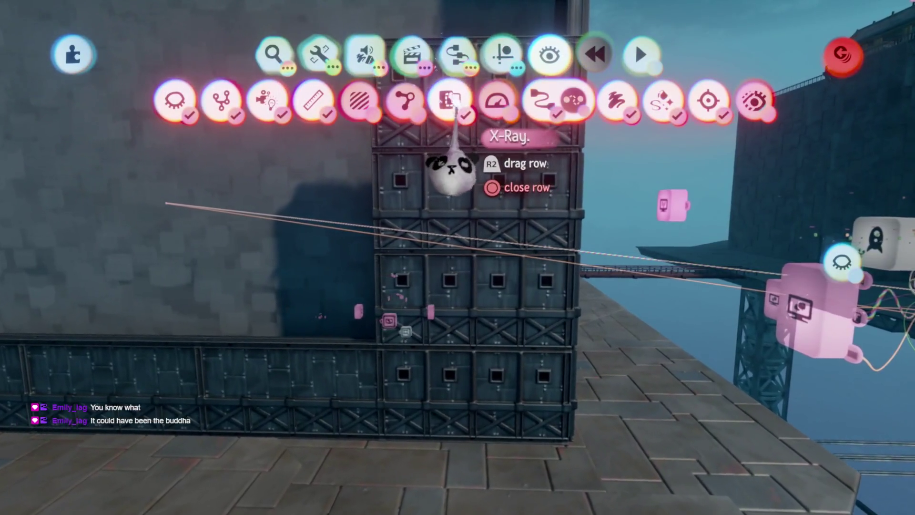
key("Escape")
mouse_move(465, 293)
left_mouse_down()
mouse_move(470, 277)
mouse_move(460, 272)
mouse_move(484, 266)
left_mouse_up()
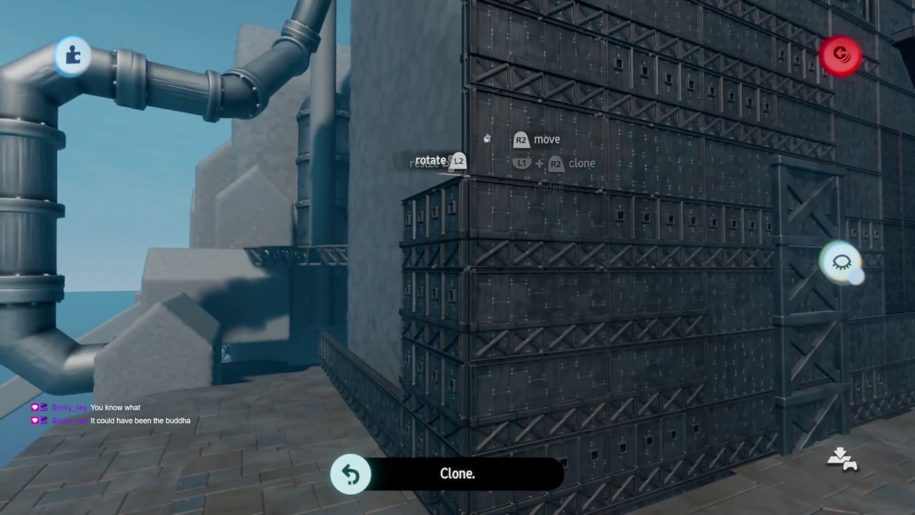
mouse_move(487, 138)
left_mouse_down()
mouse_move(454, 296)
mouse_move(450, 376)
mouse_move(464, 359)
mouse_move(454, 244)
mouse_move(464, 269)
mouse_move(465, 343)
mouse_move(484, 277)
mouse_move(477, 350)
mouse_move(449, 327)
mouse_move(358, 410)
mouse_move(329, 329)
mouse_move(470, 364)
mouse_move(476, 327)
mouse_move(459, 333)
mouse_move(593, 348)
left_mouse_up()
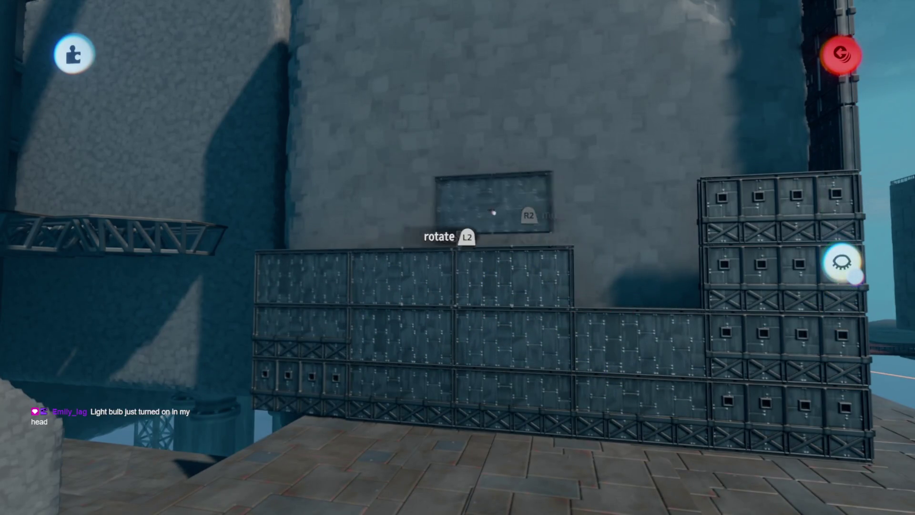
mouse_move(511, 234)
left_mouse_down()
mouse_move(551, 297)
mouse_move(521, 279)
mouse_move(496, 329)
mouse_move(474, 327)
mouse_move(336, 374)
left_mouse_up()
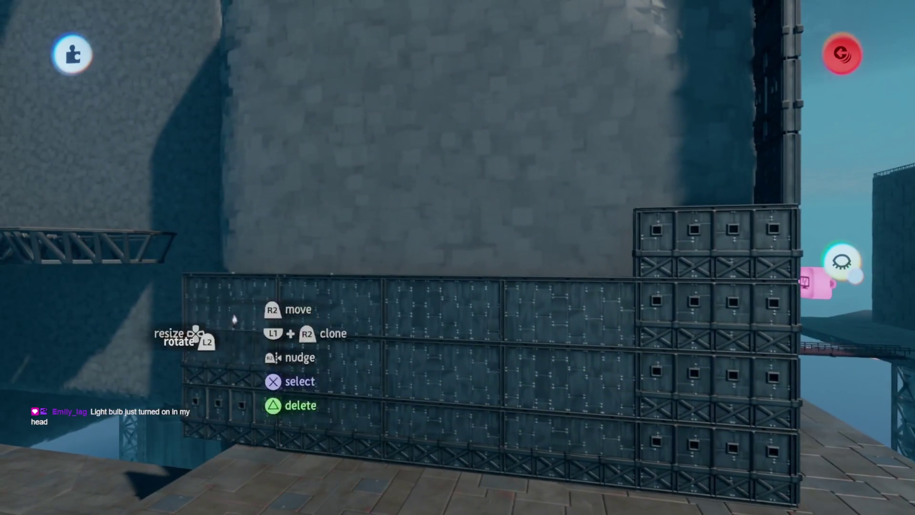
Stack more panel rows above the existing row, lifting the whole group up the wall
left_click_drag(281, 256, 425, 302)
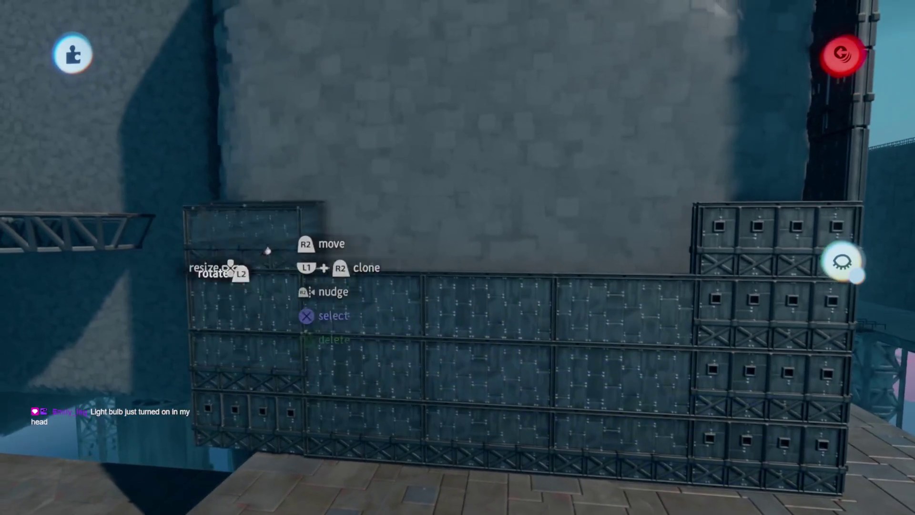
left_click_drag(255, 256, 363, 250)
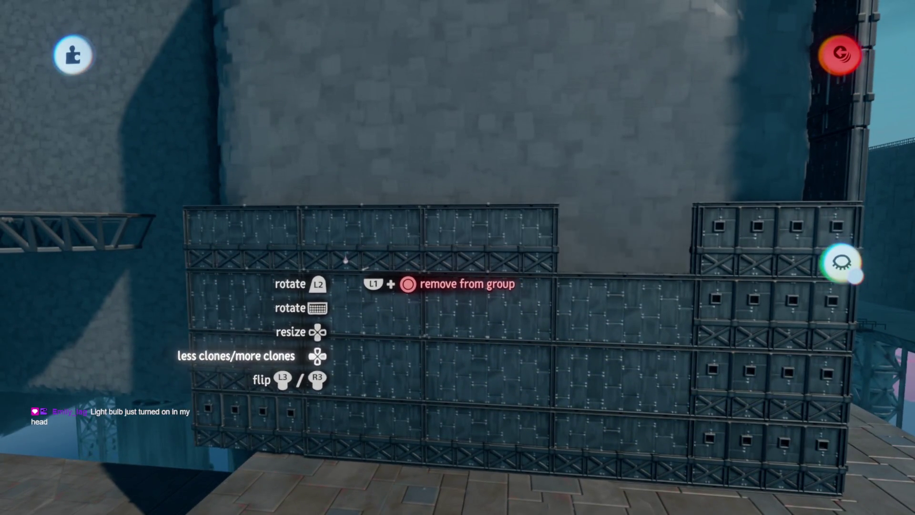
left_click(438, 344)
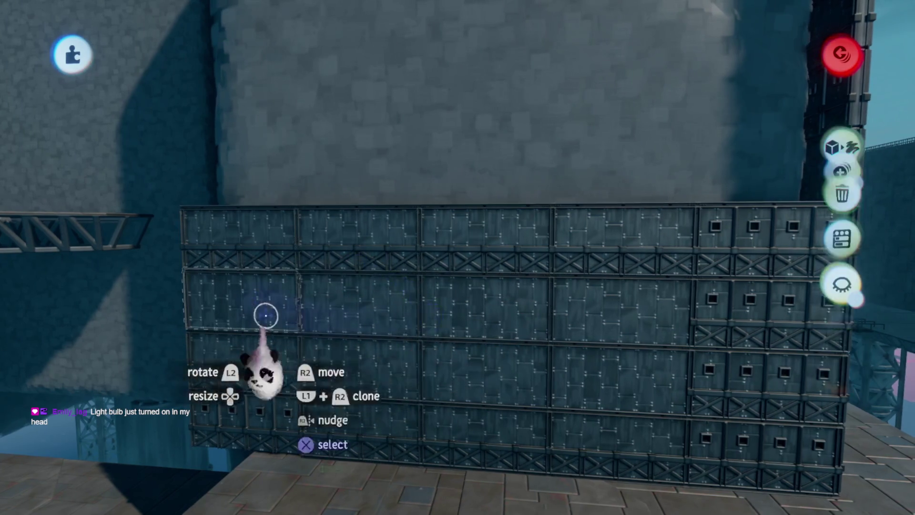
mouse_move(604, 300)
left_mouse_down()
mouse_move(547, 173)
mouse_move(590, 205)
mouse_move(462, 120)
mouse_move(451, 132)
mouse_move(457, 208)
mouse_move(366, 388)
mouse_move(424, 316)
mouse_move(471, 293)
left_mouse_up()
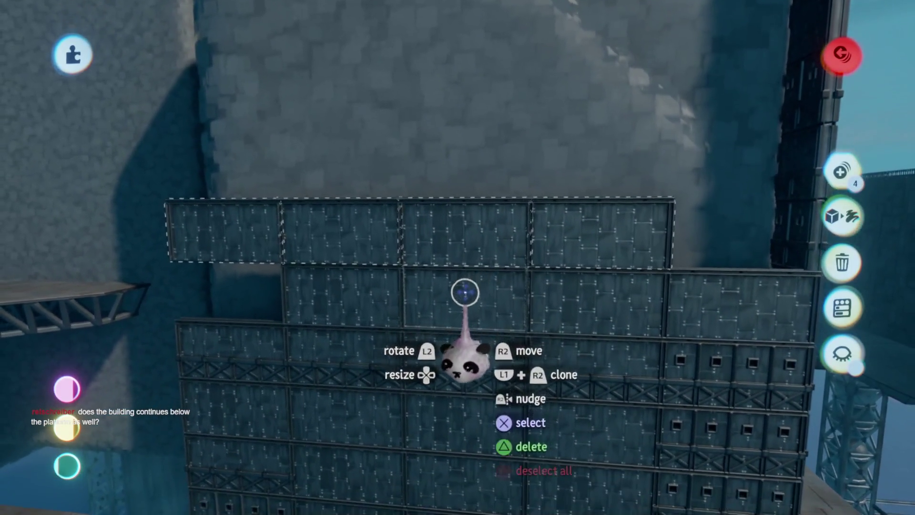
scroll(465, 292, "down", 5)
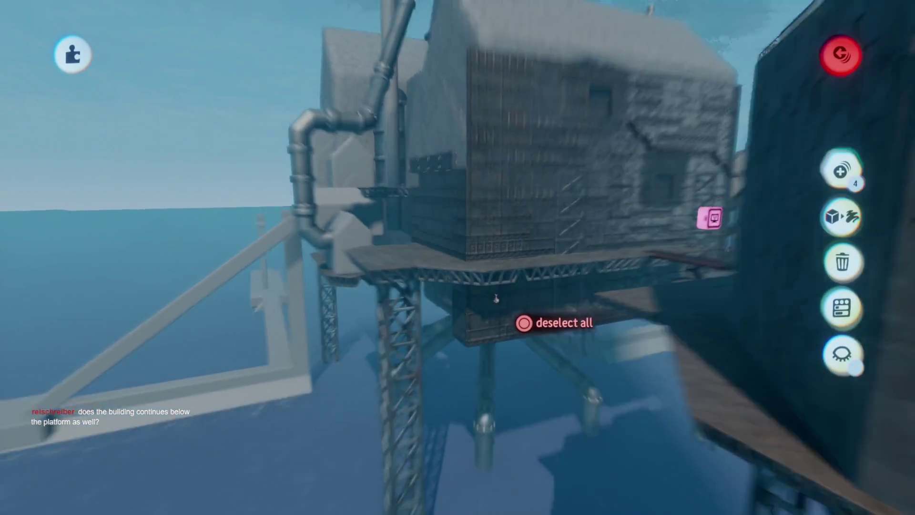
scroll(521, 302, "up", 5)
scroll(489, 281, "down", 5)
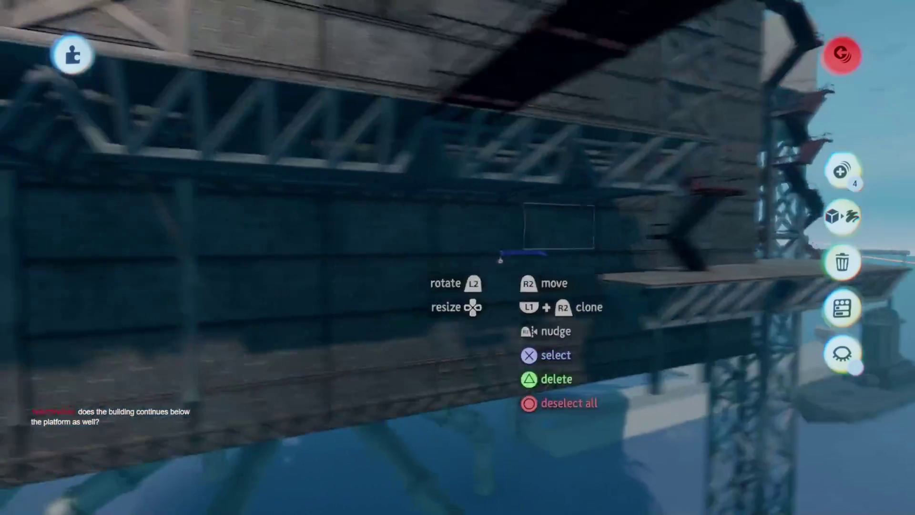
scroll(508, 249, "down", 5)
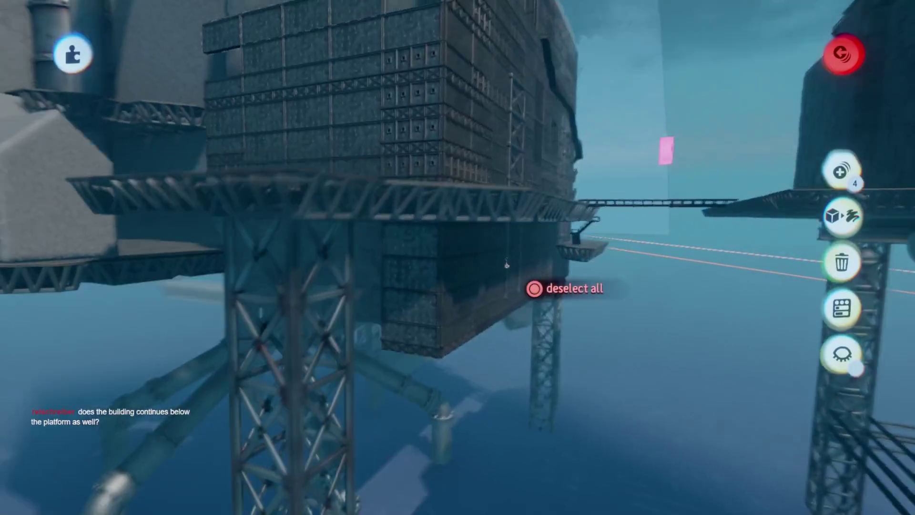
scroll(495, 282, "down", 5)
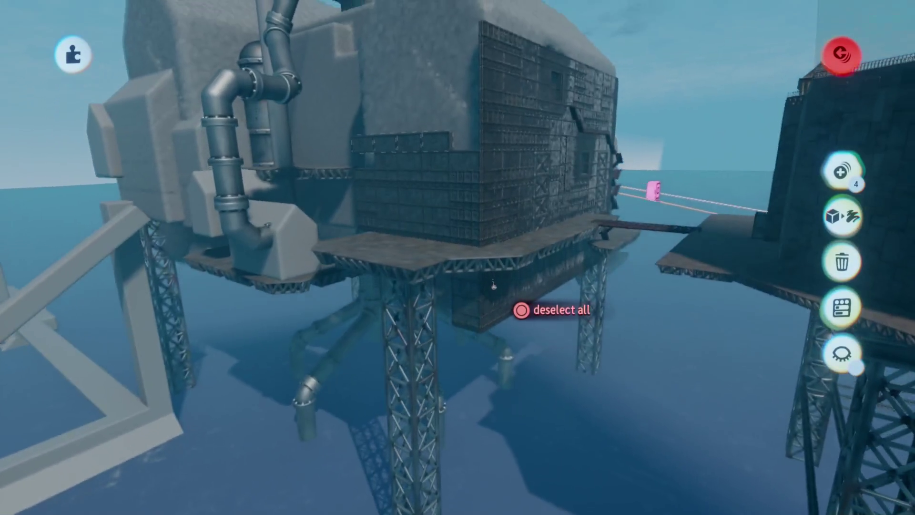
scroll(452, 217, "up", 5)
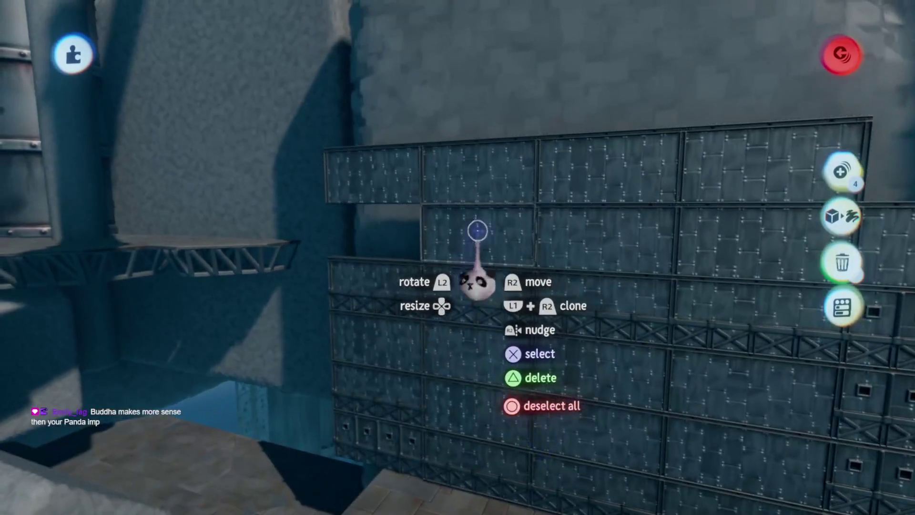
scroll(487, 259, "down", 5)
scroll(480, 256, "down", 5)
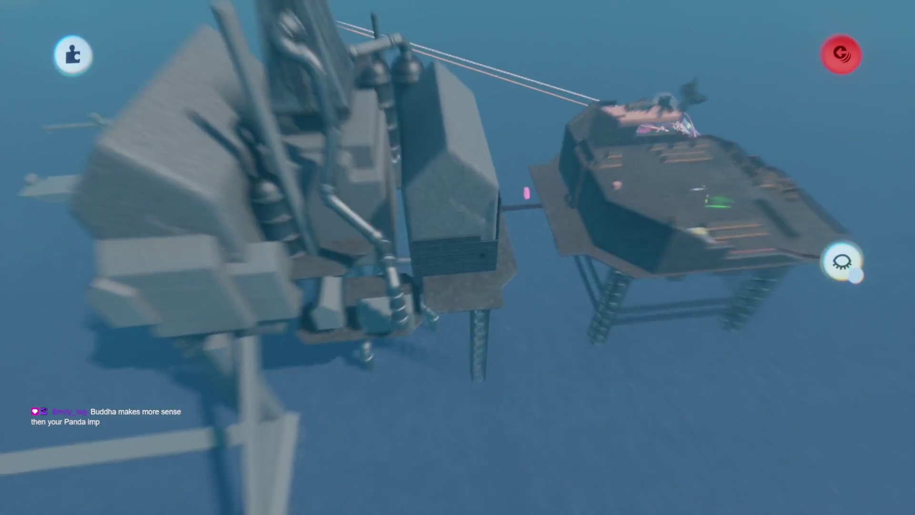
scroll(481, 257, "up", 5)
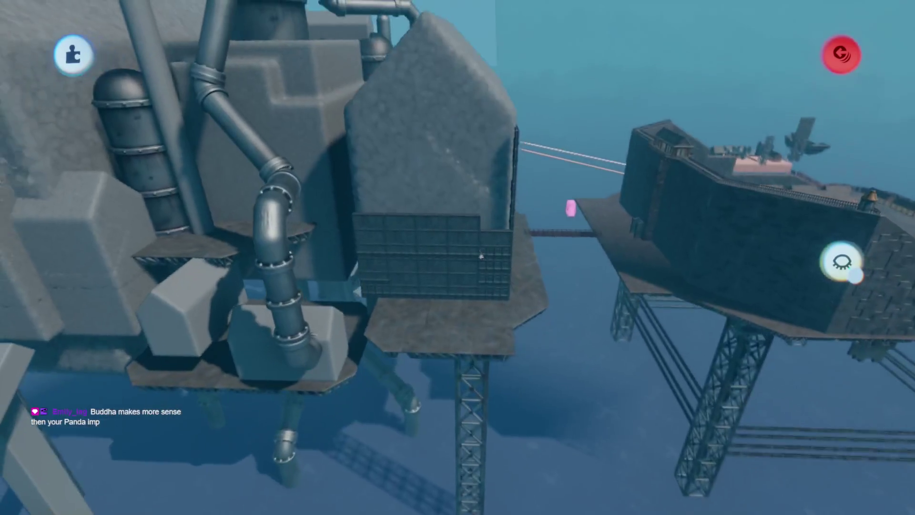
left_click_drag(496, 239, 508, 202)
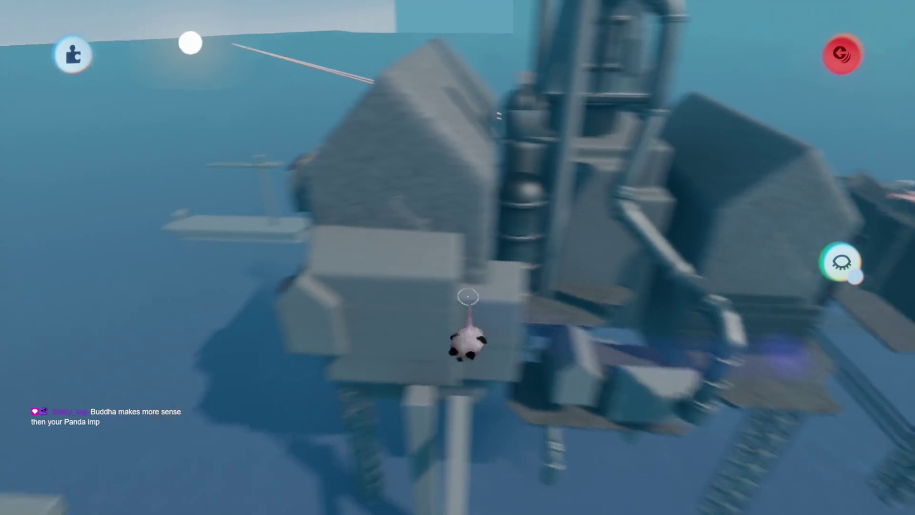
left_click_drag(469, 296, 496, 232)
mouse_move(551, 296)
left_mouse_down()
mouse_move(493, 205)
mouse_move(476, 342)
mouse_move(405, 293)
mouse_move(434, 276)
mouse_move(466, 300)
mouse_move(459, 253)
left_mouse_up()
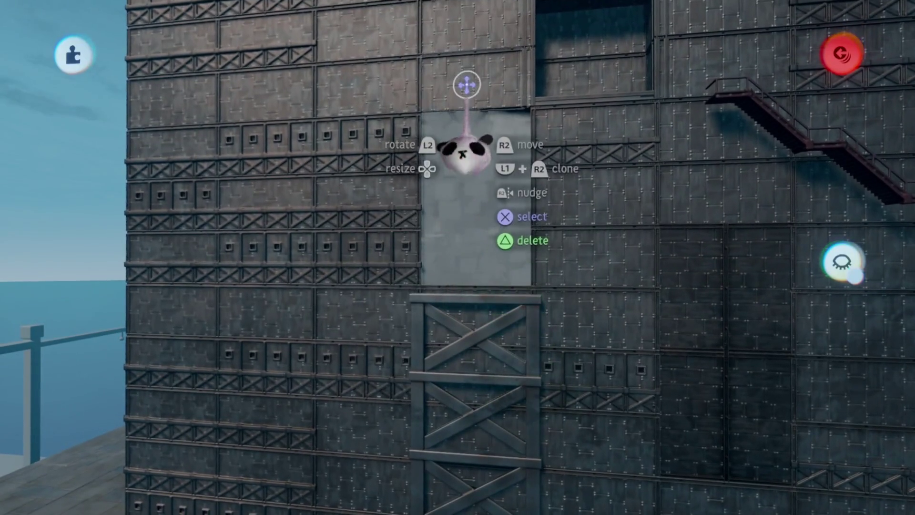
Clone the cross-braced frame twice and raise the copies straight up into a braced column
mouse_move(465, 152)
left_mouse_down()
mouse_move(436, 165)
mouse_move(453, 152)
left_mouse_up()
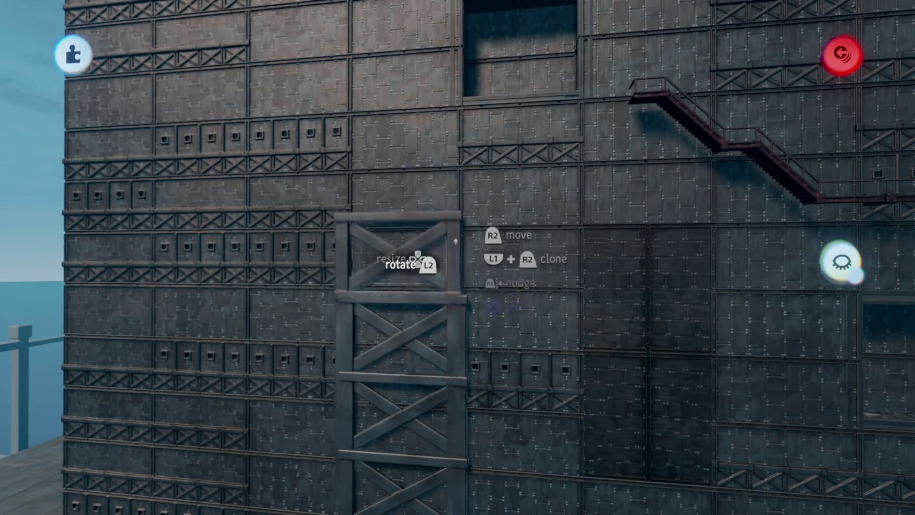
left_click(461, 236)
left_click(491, 102)
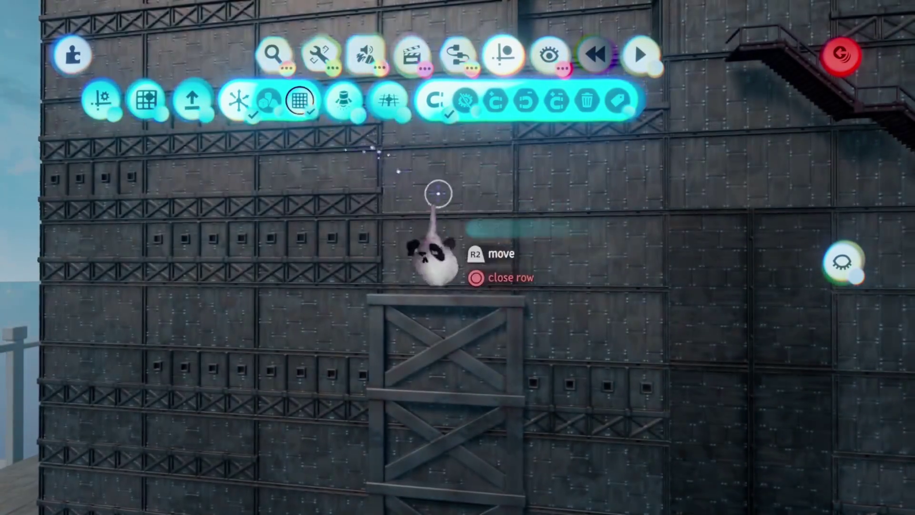
key("Escape")
left_click_drag(506, 317, 506, 229)
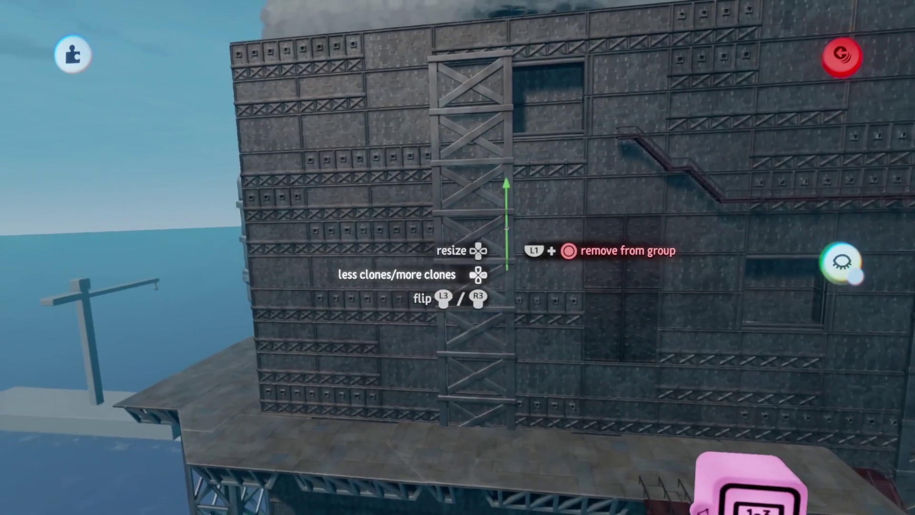
key("Escape")
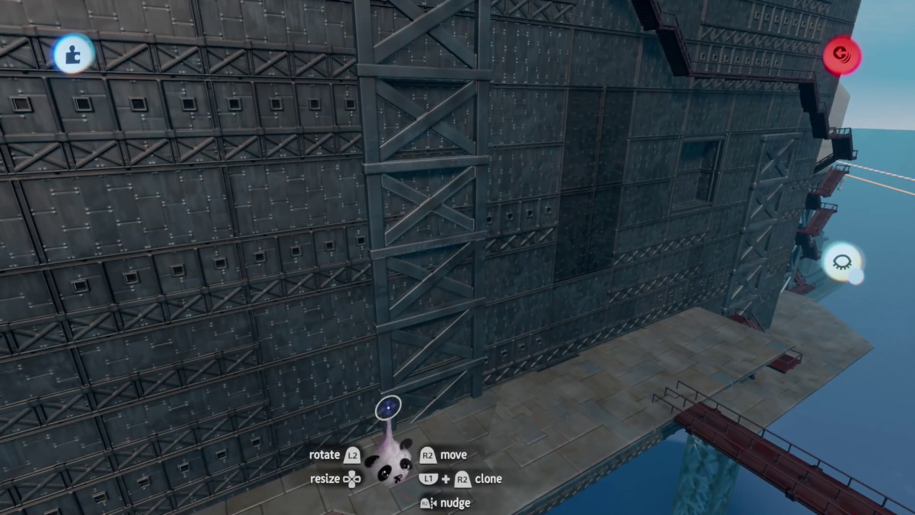
left_click(379, 342)
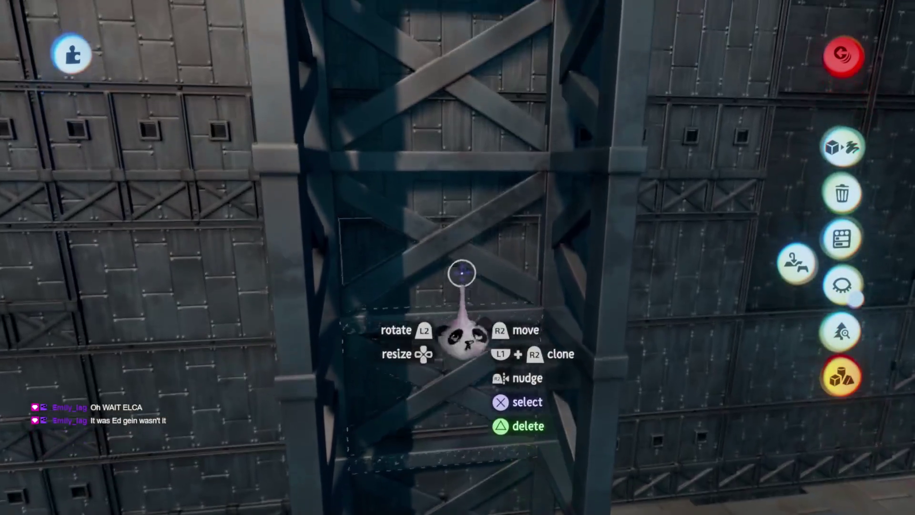
Select the lower and upper truss sections, then clear the selection and view under the rig
left_click(462, 270)
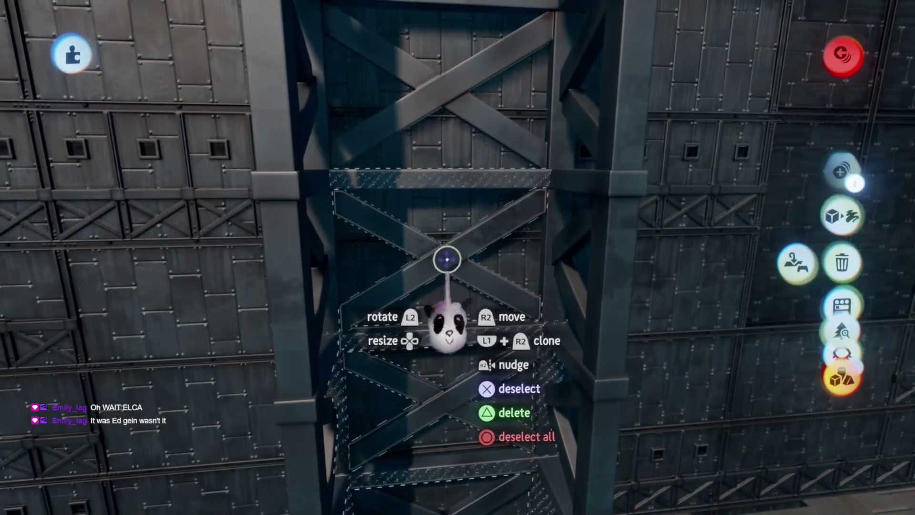
left_click(434, 172)
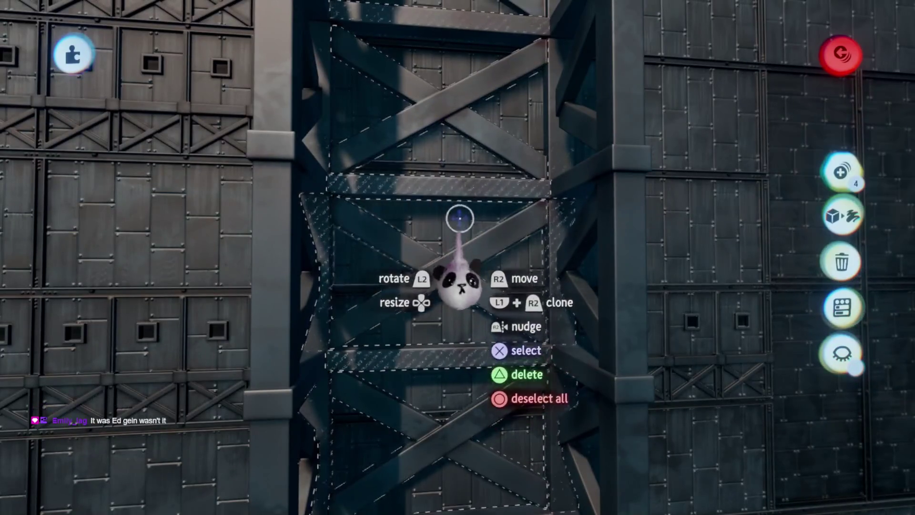
key("Escape")
scroll(482, 271, "down", 5)
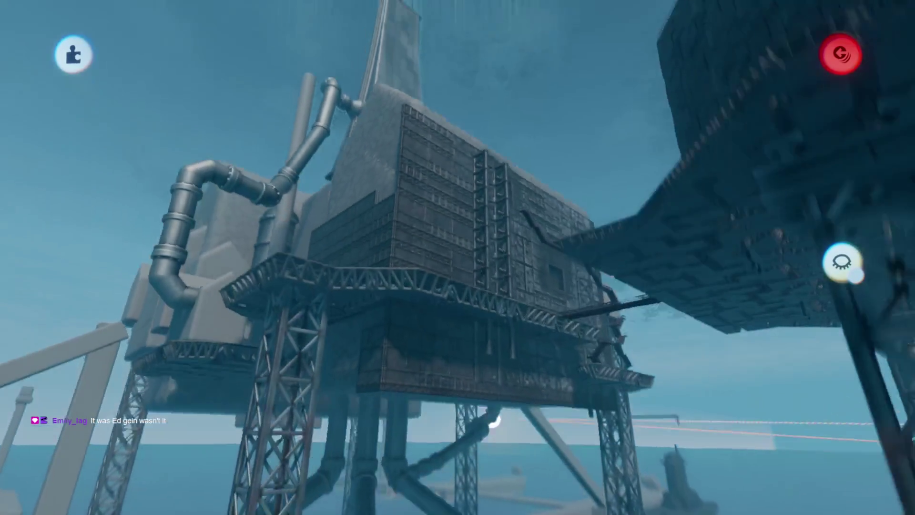
scroll(458, 258, "up", 5)
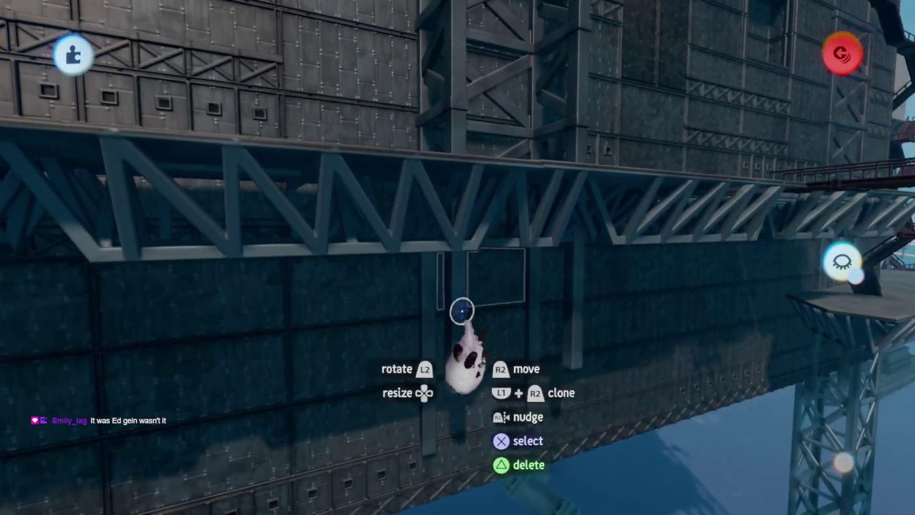
mouse_move(566, 316)
left_mouse_down()
mouse_move(439, 333)
mouse_move(344, 268)
mouse_move(351, 367)
mouse_move(313, 470)
left_mouse_up()
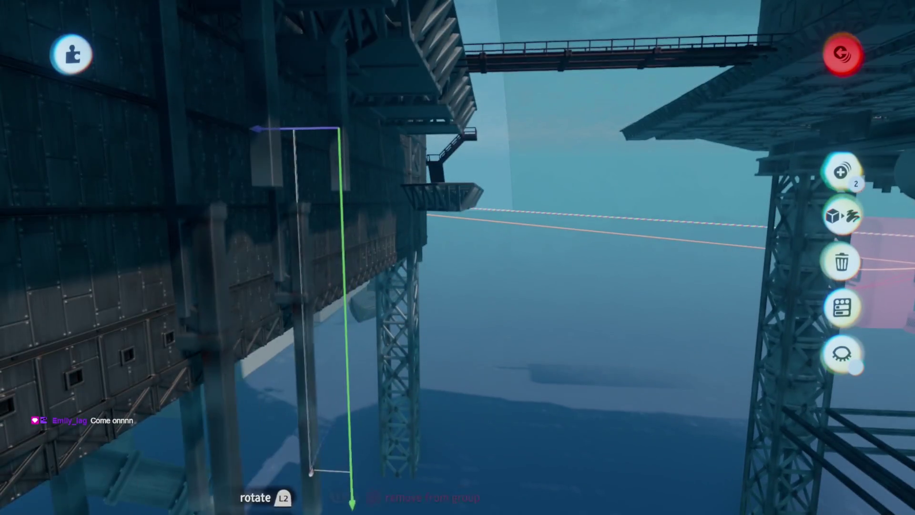
Rotate the piece under the rig to 90°, then bring the view close to the tank
mouse_move(385, 340)
left_mouse_down()
mouse_move(388, 327)
mouse_move(388, 337)
mouse_move(378, 327)
mouse_move(458, 284)
left_mouse_up()
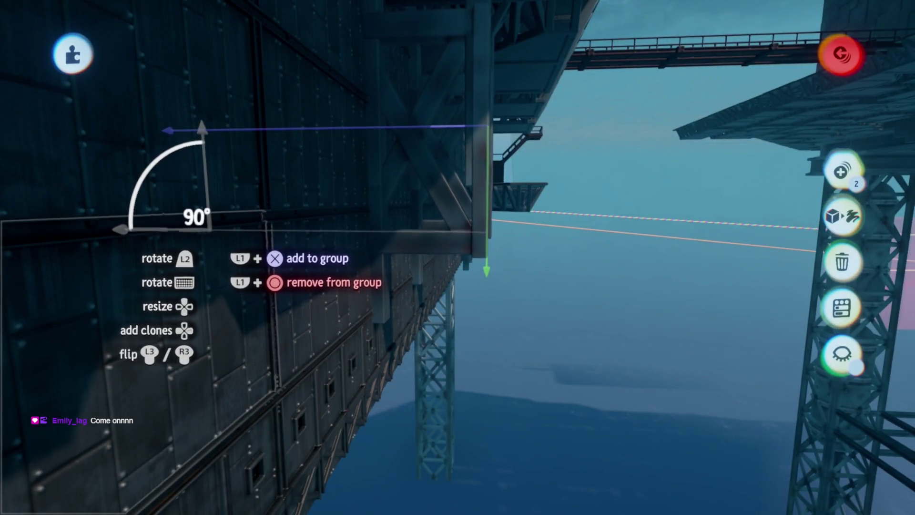
left_click_drag(486, 284, 486, 286)
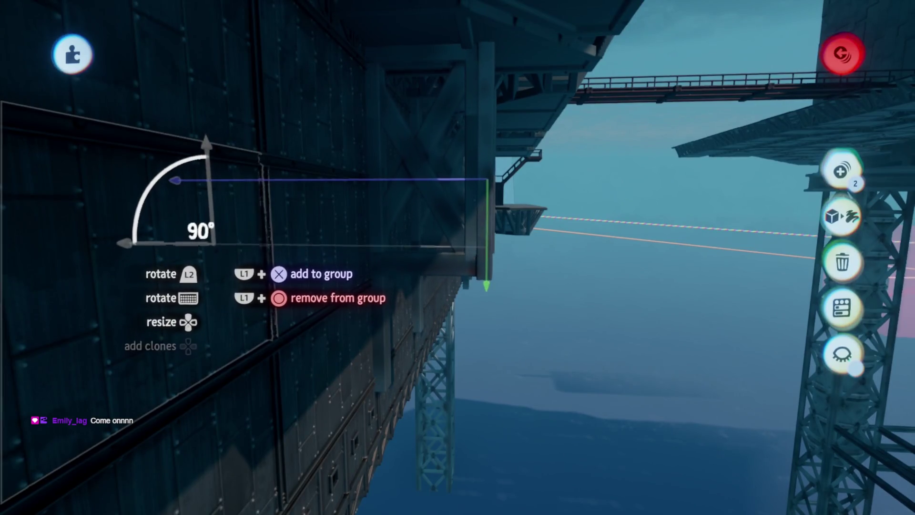
mouse_move(227, 281)
left_mouse_down()
mouse_move(313, 327)
mouse_move(343, 309)
mouse_move(388, 343)
mouse_move(586, 163)
mouse_move(521, 210)
mouse_move(527, 237)
mouse_move(615, 292)
mouse_move(586, 395)
mouse_move(377, 403)
mouse_move(317, 368)
mouse_move(255, 435)
mouse_move(334, 334)
mouse_move(442, 273)
mouse_move(439, 286)
mouse_move(445, 245)
mouse_move(439, 255)
mouse_move(476, 177)
mouse_move(448, 189)
mouse_move(522, 190)
mouse_move(491, 205)
mouse_move(478, 273)
left_mouse_up()
key("Escape")
key("Escape")
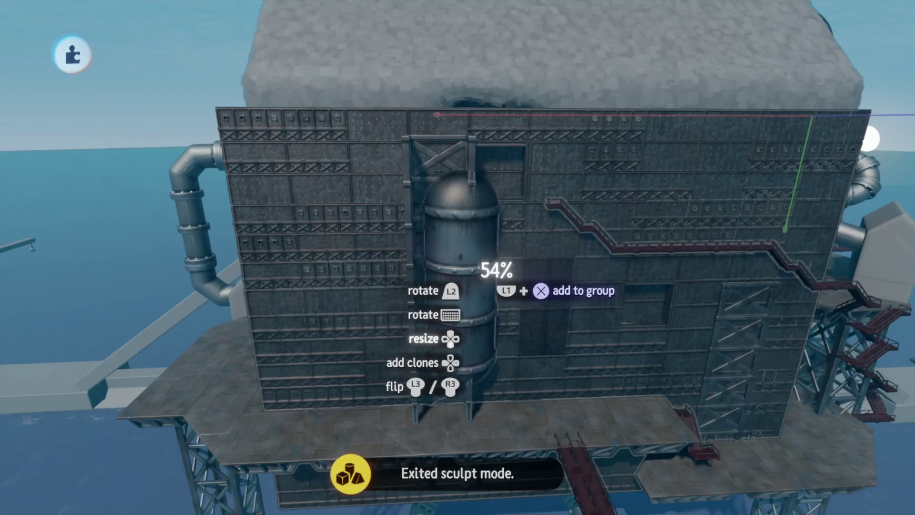
mouse_move(534, 267)
left_mouse_down()
mouse_move(455, 269)
mouse_move(453, 248)
mouse_move(466, 302)
mouse_move(458, 258)
mouse_move(437, 254)
mouse_move(453, 271)
left_mouse_up()
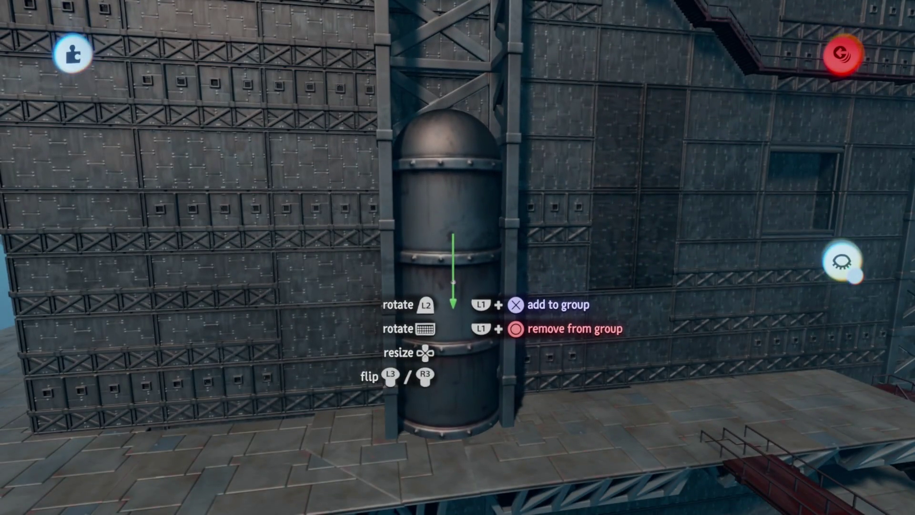
Stretch the tank vertically into a tall cylinder filling the braced column's height
mouse_move(448, 344)
left_mouse_down()
mouse_move(448, 119)
mouse_move(448, 139)
left_mouse_up()
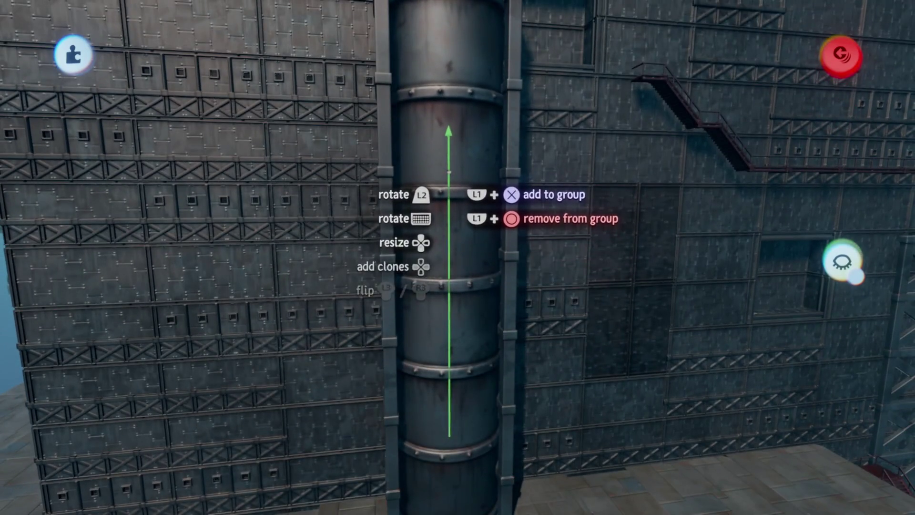
mouse_move(449, 170)
left_mouse_down()
mouse_move(480, 198)
mouse_move(457, 257)
mouse_move(437, 240)
left_mouse_up()
mouse_move(434, 302)
left_mouse_down()
mouse_move(437, 258)
mouse_move(482, 300)
mouse_move(478, 235)
mouse_move(366, 307)
mouse_move(423, 327)
mouse_move(453, 223)
mouse_move(457, 282)
left_mouse_up()
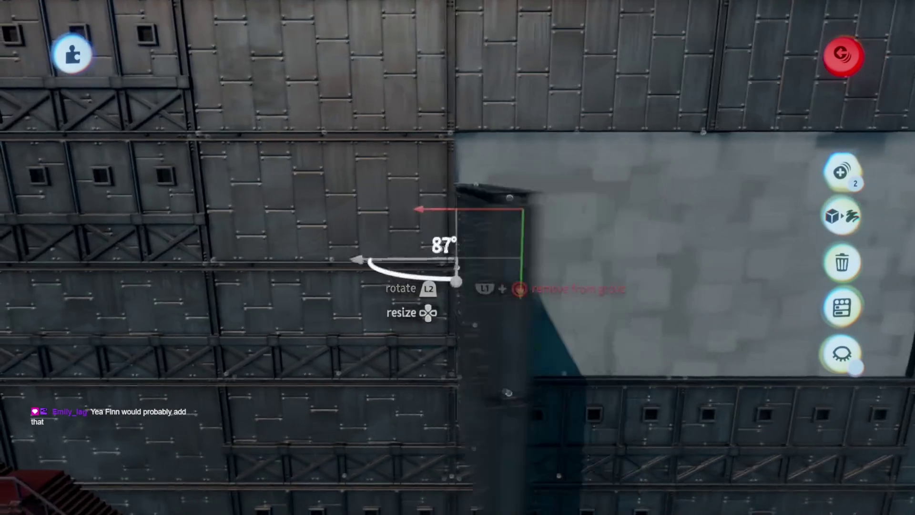
Turn the riveted panel to 90° so it juts out from the wall
left_click_drag(424, 219, 379, 200)
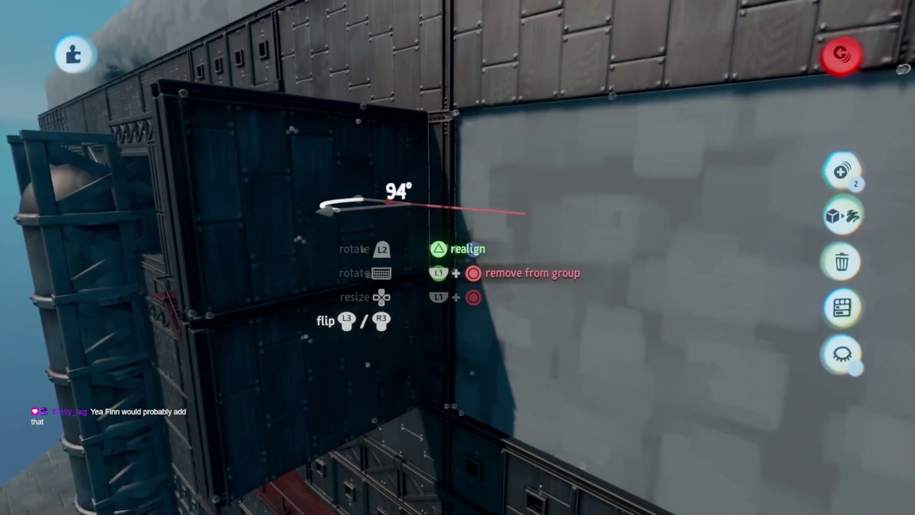
left_click_drag(324, 208, 346, 210)
mouse_move(429, 205)
left_mouse_down()
mouse_move(439, 241)
mouse_move(415, 220)
mouse_move(435, 229)
mouse_move(542, 206)
left_mouse_up()
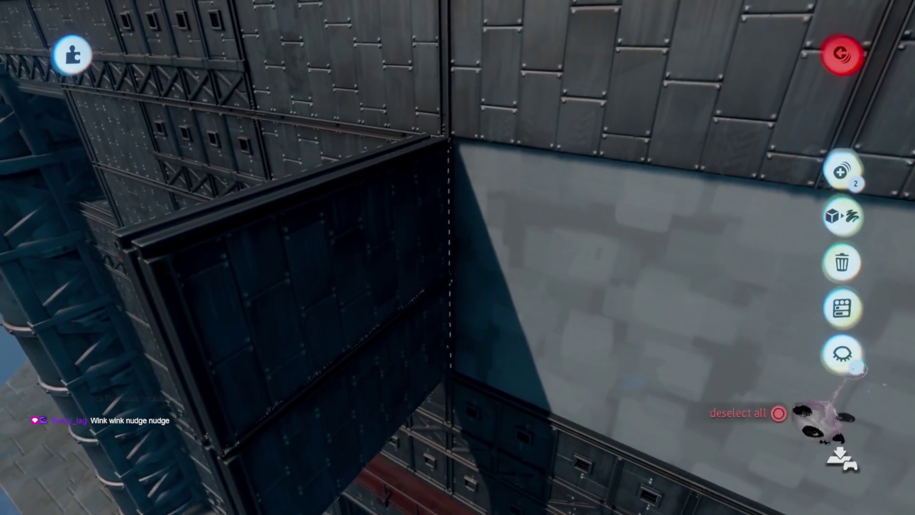
Isolate the panels with guides on, place the pair, and turn the pillar 90° against the wall
left_click(844, 356)
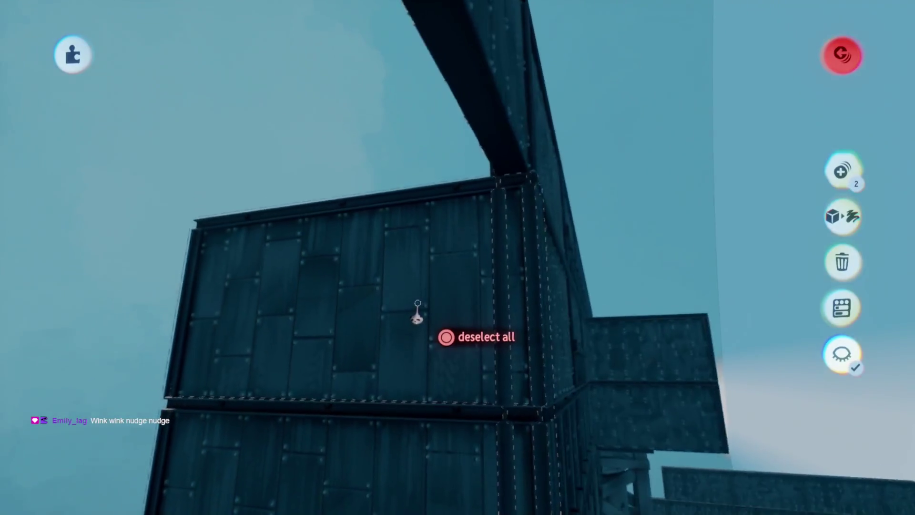
mouse_move(417, 310)
left_mouse_down()
mouse_move(429, 313)
mouse_move(410, 249)
mouse_move(478, 128)
left_mouse_up()
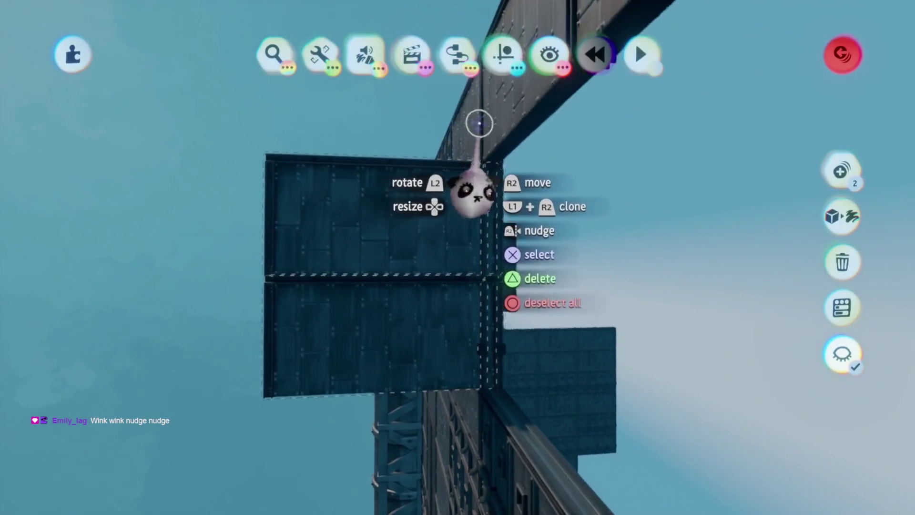
left_click(503, 54)
mouse_move(299, 289)
left_mouse_down()
mouse_move(438, 286)
mouse_move(400, 293)
left_mouse_up()
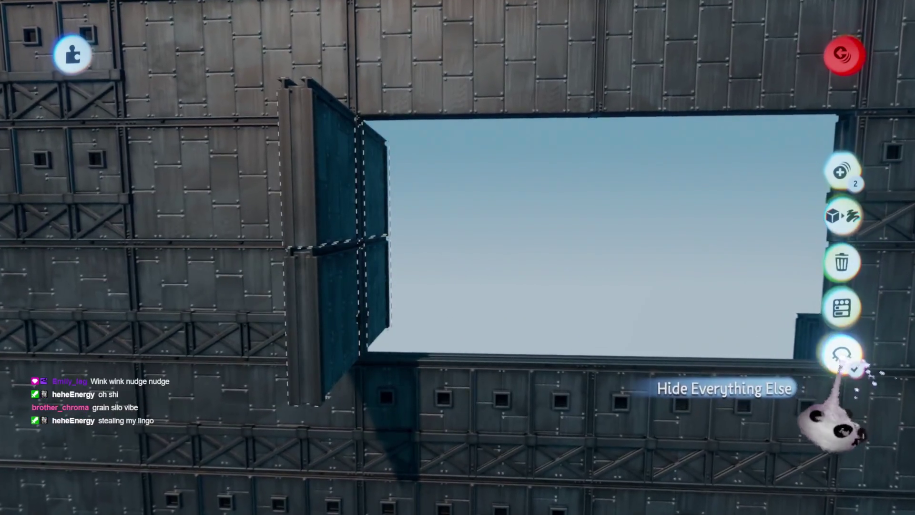
left_click(851, 365)
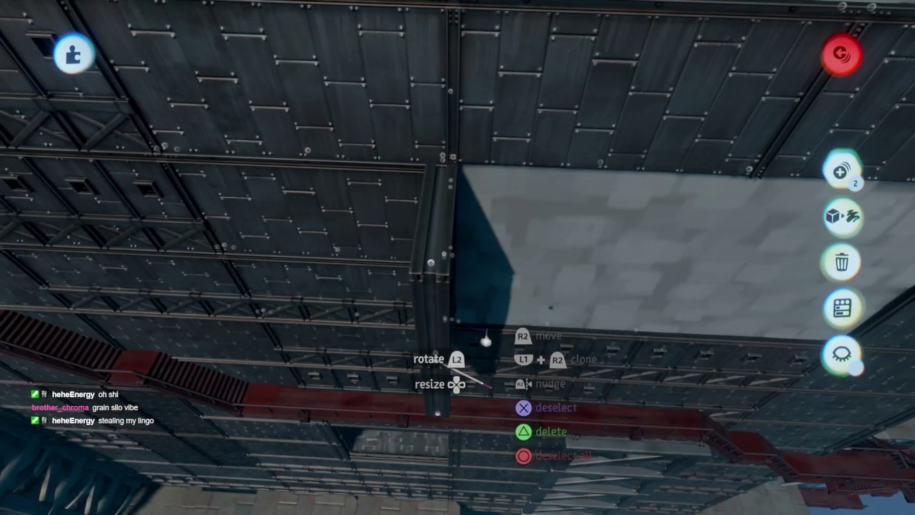
left_click_drag(486, 341, 458, 325)
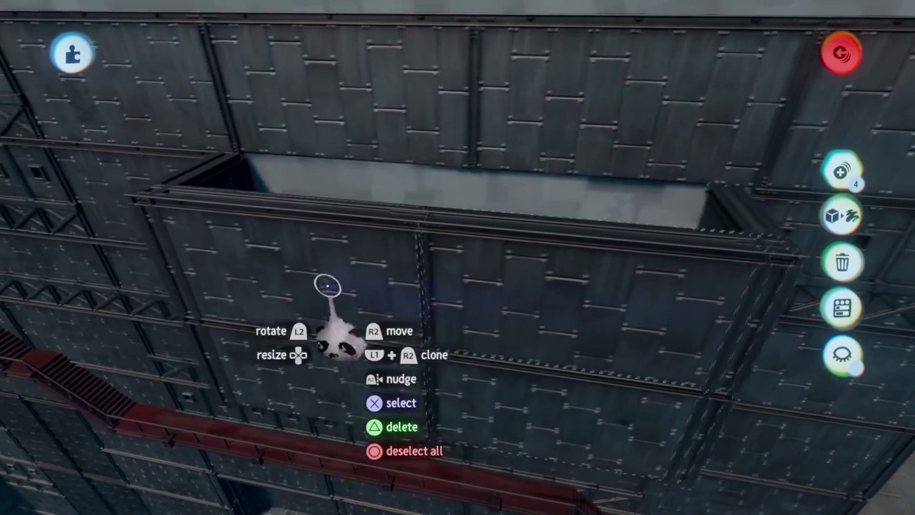
Select the box frame pieces and rotate one piece to about 94°
left_click(413, 305)
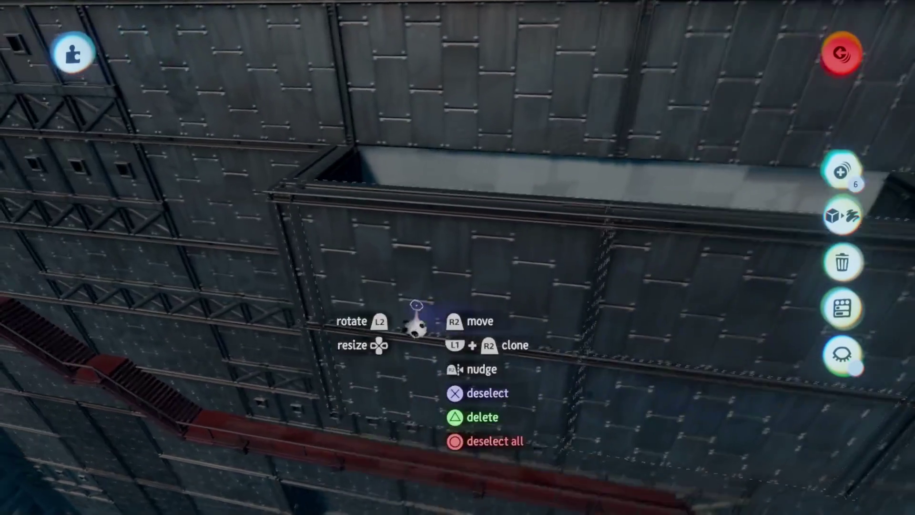
left_click(470, 320)
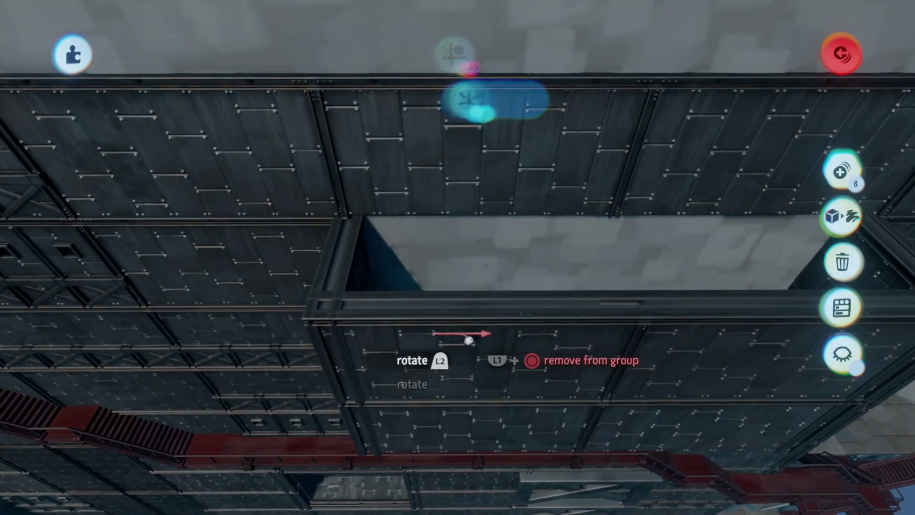
left_click_drag(481, 338, 460, 327)
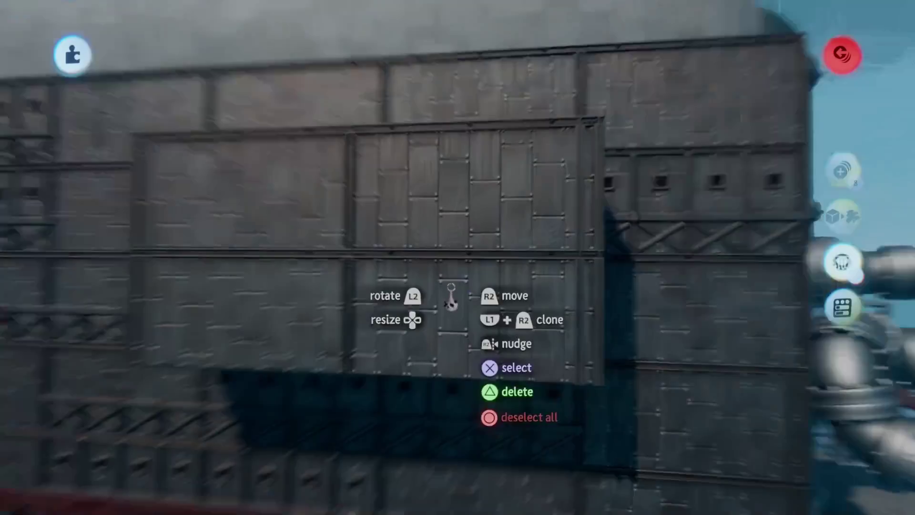
key("Escape")
mouse_move(426, 248)
left_mouse_down()
mouse_move(399, 448)
mouse_move(309, 262)
left_mouse_up()
left_click_drag(425, 184, 381, 401)
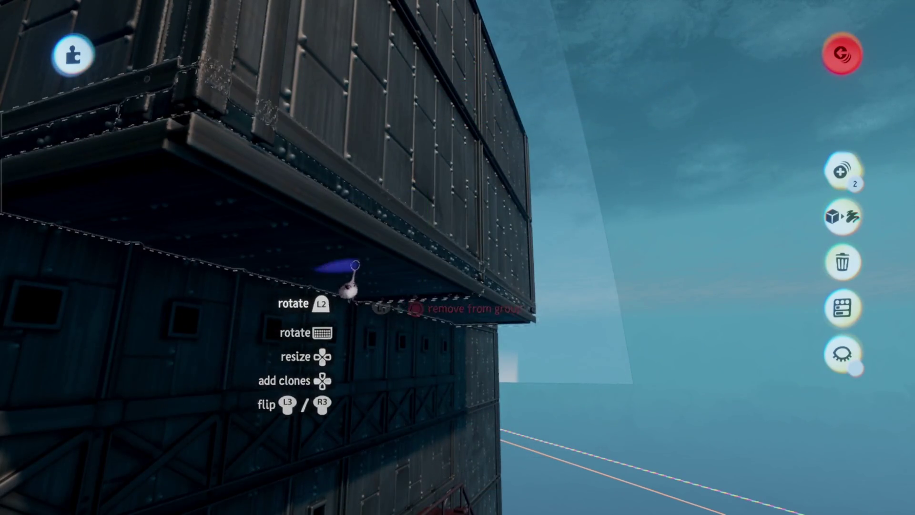
left_click_drag(339, 286, 407, 268)
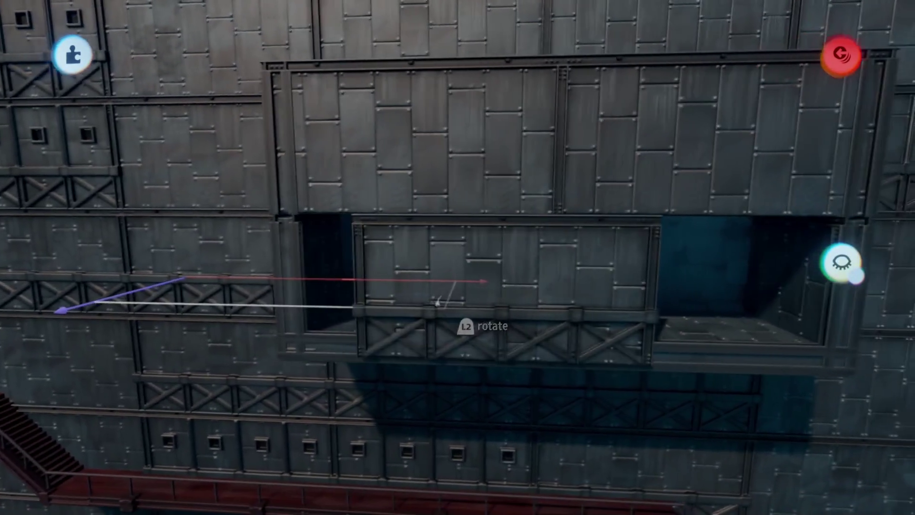
Move the dark riveted wall panel up into the balcony box opening
mouse_move(435, 307)
left_mouse_down()
mouse_move(449, 217)
mouse_move(415, 279)
left_mouse_up()
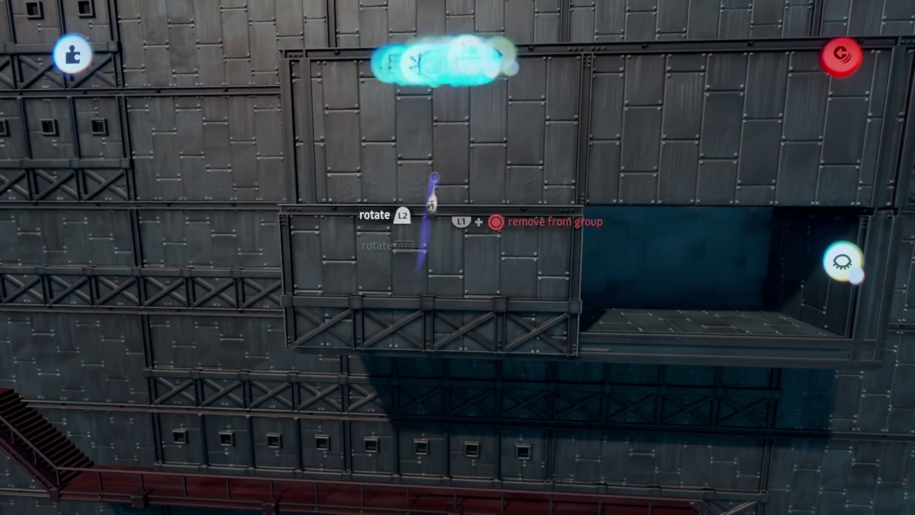
left_click_drag(429, 216, 439, 163)
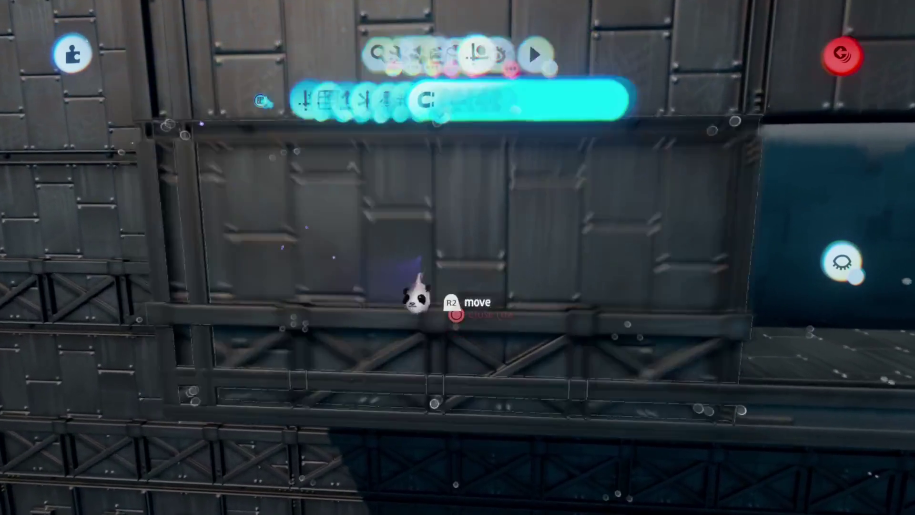
key("Escape")
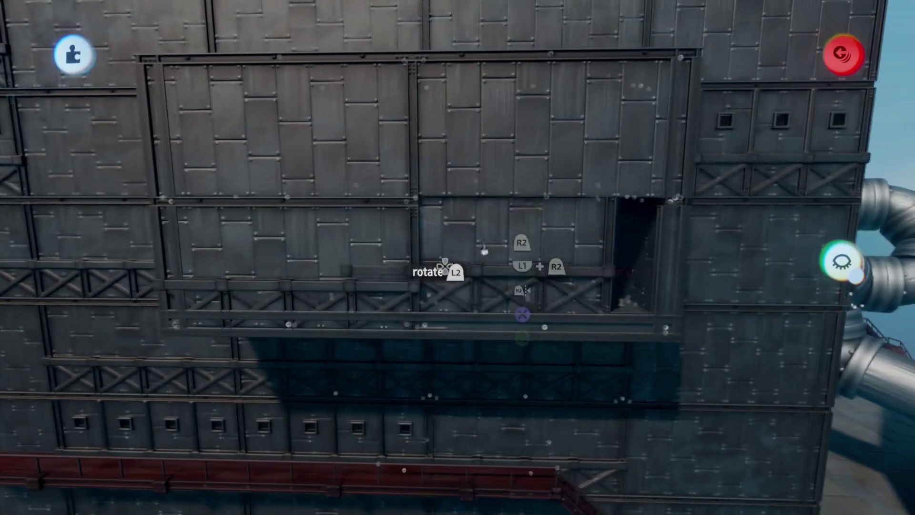
left_click_drag(493, 240, 533, 188)
left_click_drag(513, 243, 504, 245)
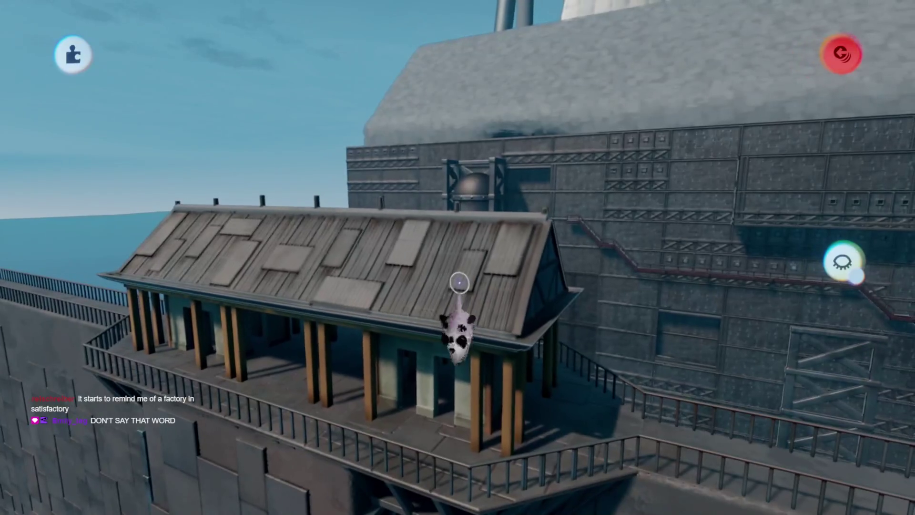
Exit sculpt mode, check the snapping options, and return to the roofed balcony box
key("Escape")
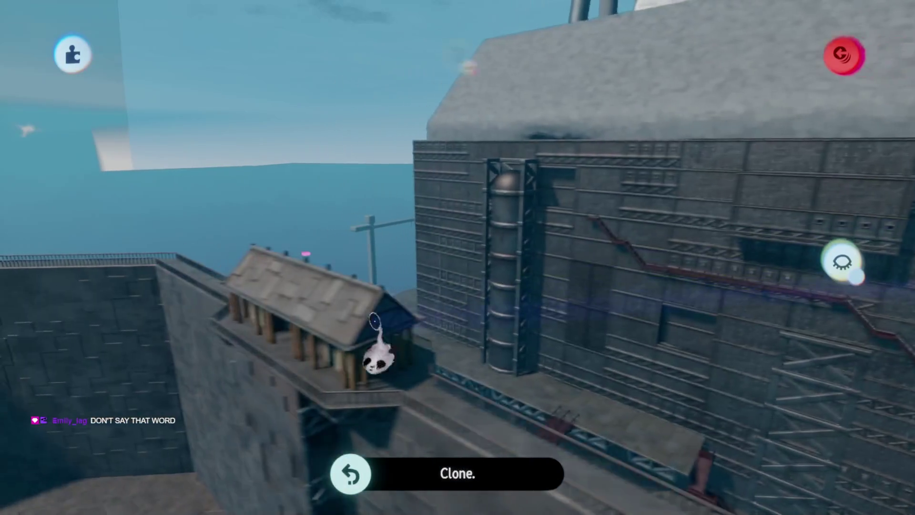
left_click(503, 54)
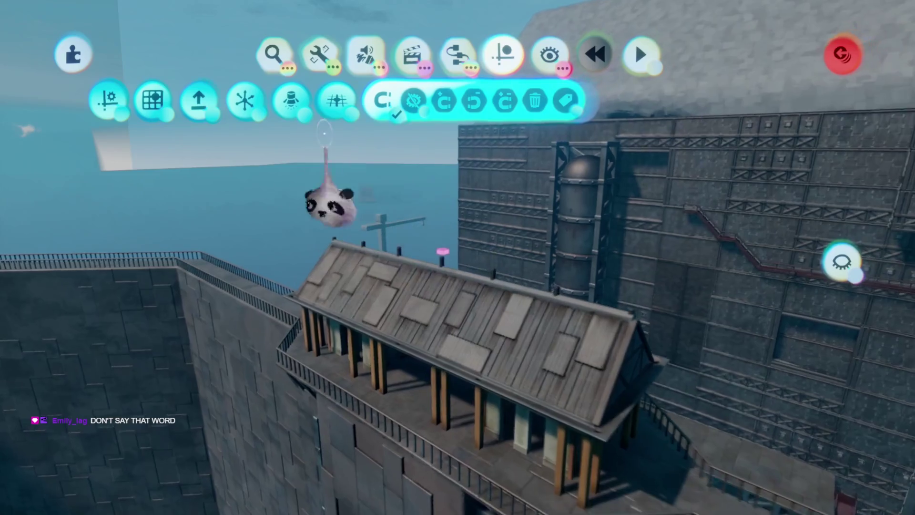
key("Escape")
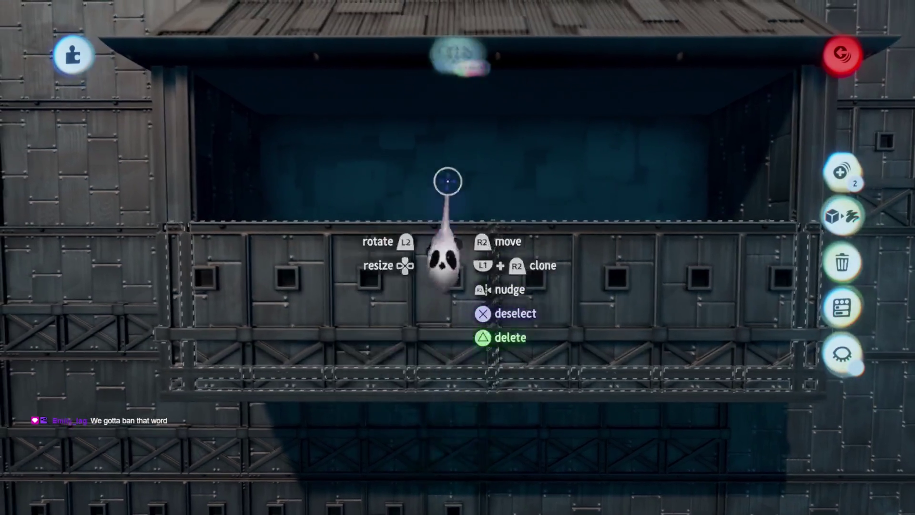
left_click(455, 84)
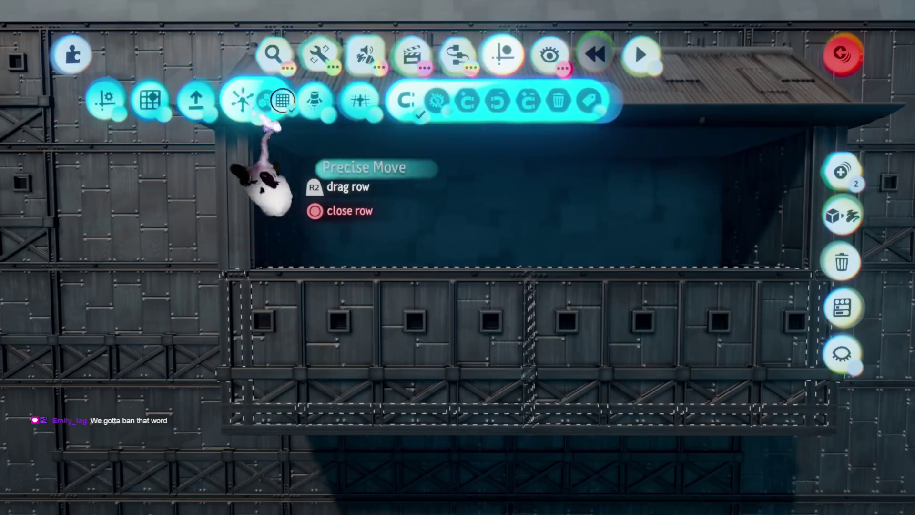
Place a large riveted wall panel on top of the balcony box
key("Escape")
left_click_drag(462, 278, 477, 255)
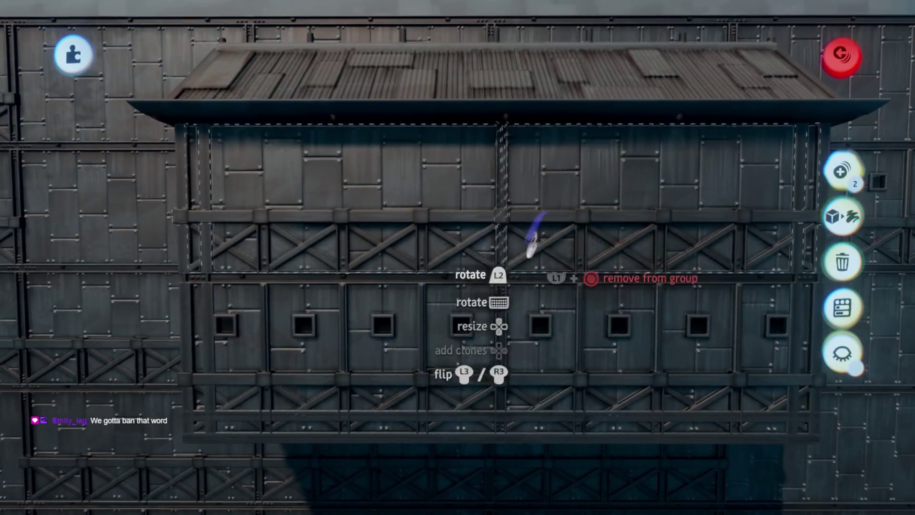
left_click_drag(534, 236, 506, 348)
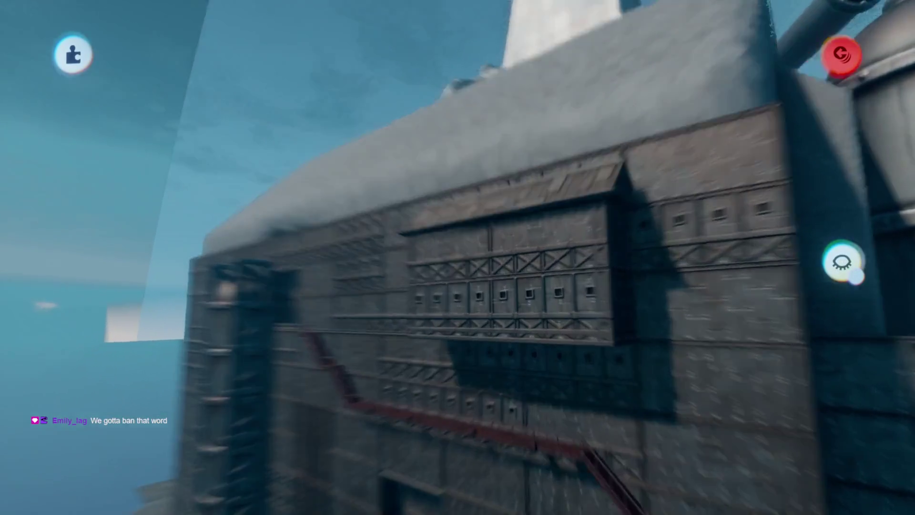
Select the balcony box's wall section, then back out to view the whole building
key("Escape")
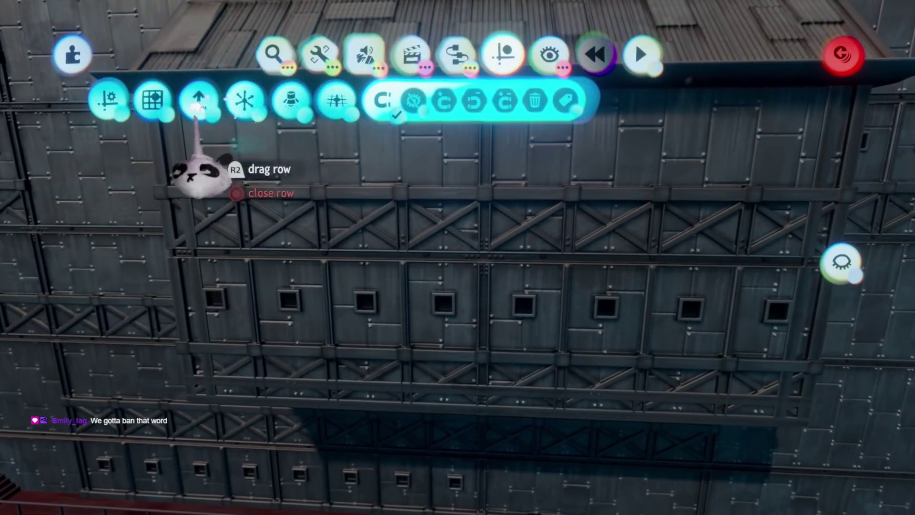
left_click(423, 200)
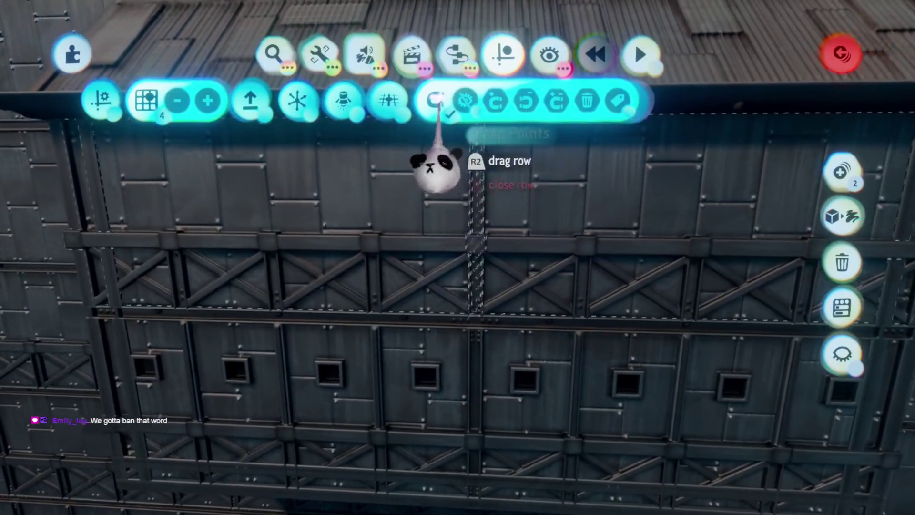
key("Escape")
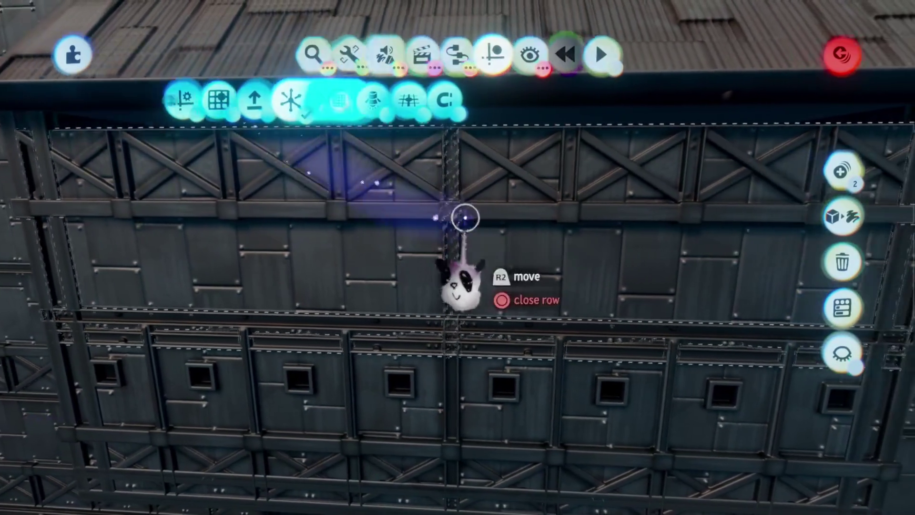
key("Escape")
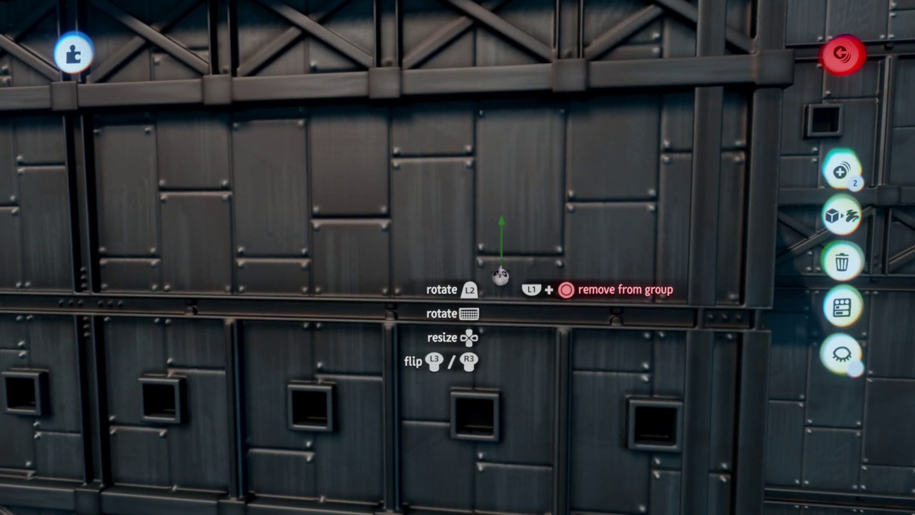
key("Escape")
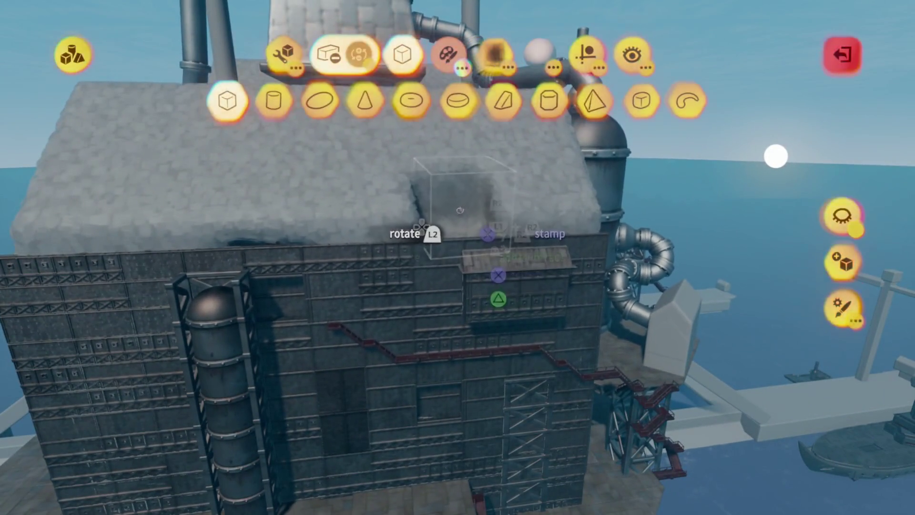
Delete the stray piece, check the guides options, and exit sculpt mode
key("Escape")
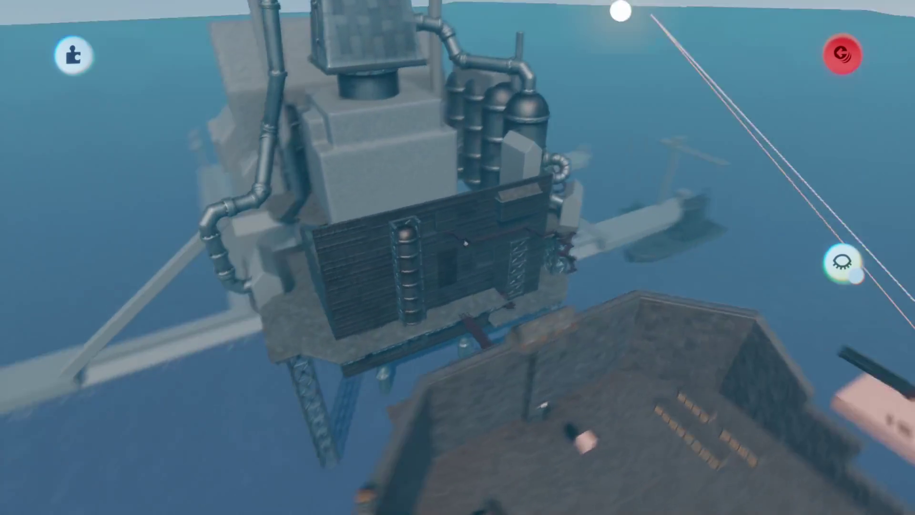
key("Delete")
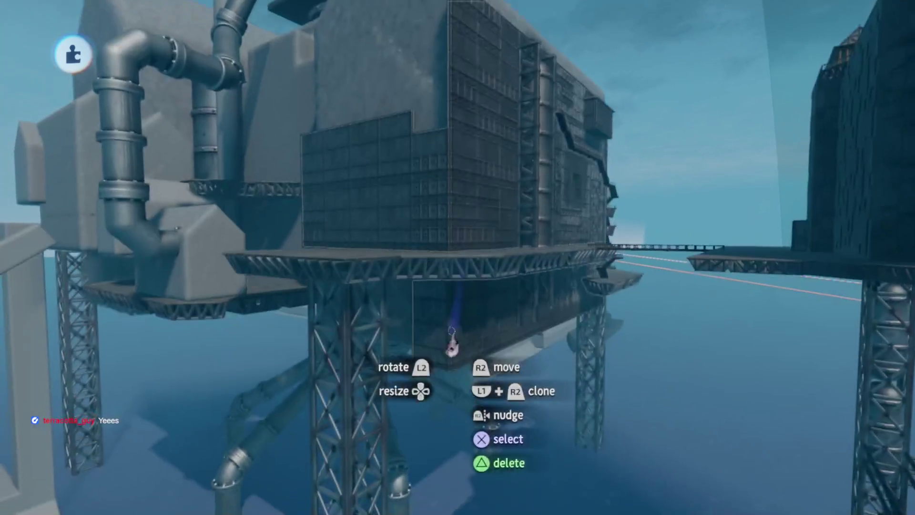
key("Escape")
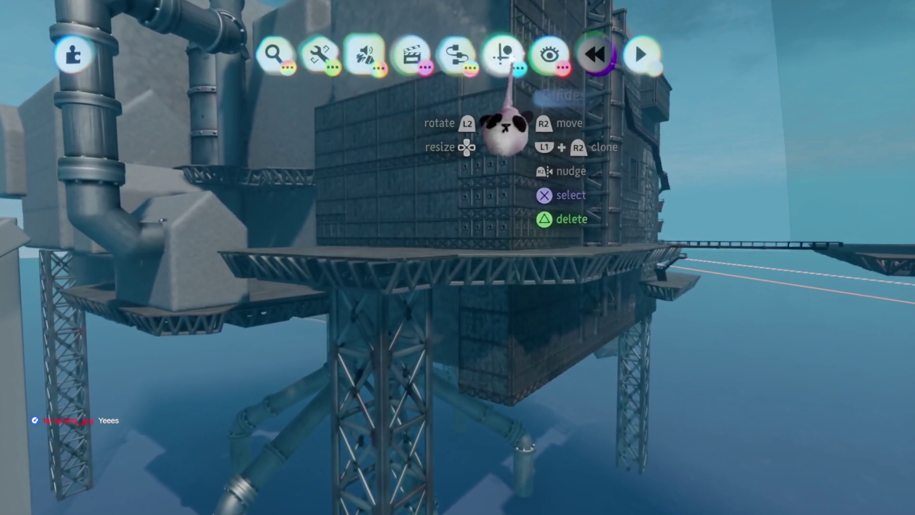
left_click(502, 54)
key("Escape")
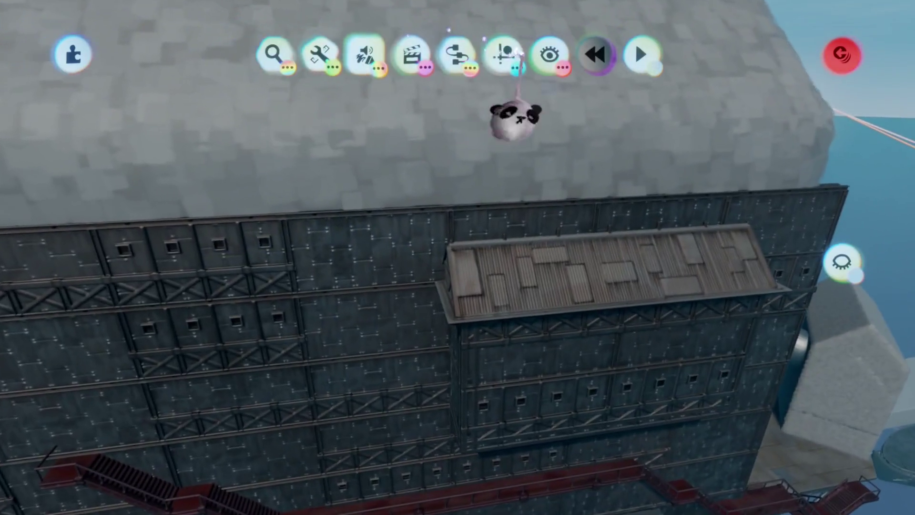
Cap the tall tank column with the small corrugated gable roof piece
left_click(501, 54)
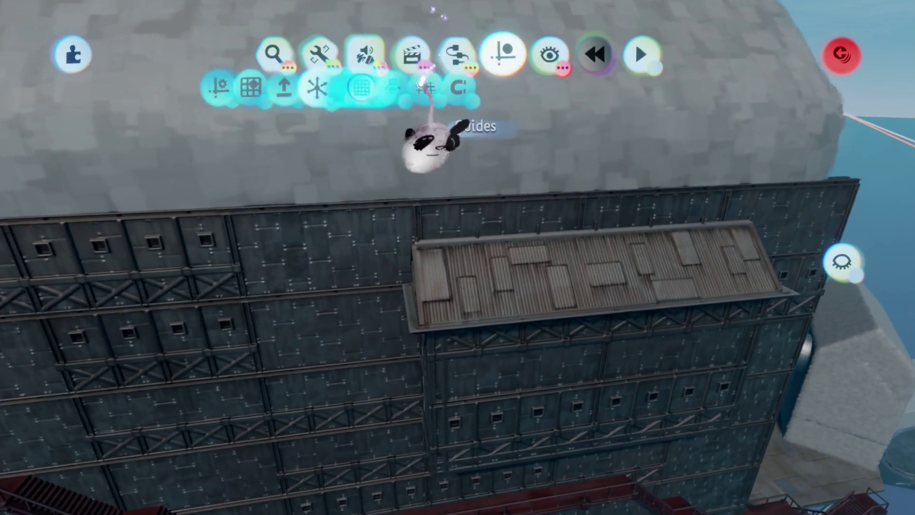
mouse_move(490, 296)
left_mouse_down()
mouse_move(470, 286)
mouse_move(484, 229)
left_mouse_up()
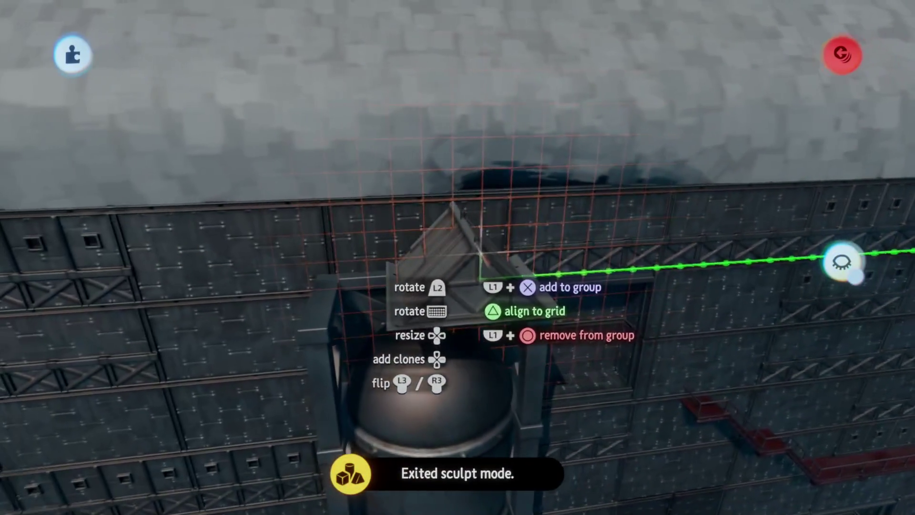
left_click_drag(452, 228, 473, 246)
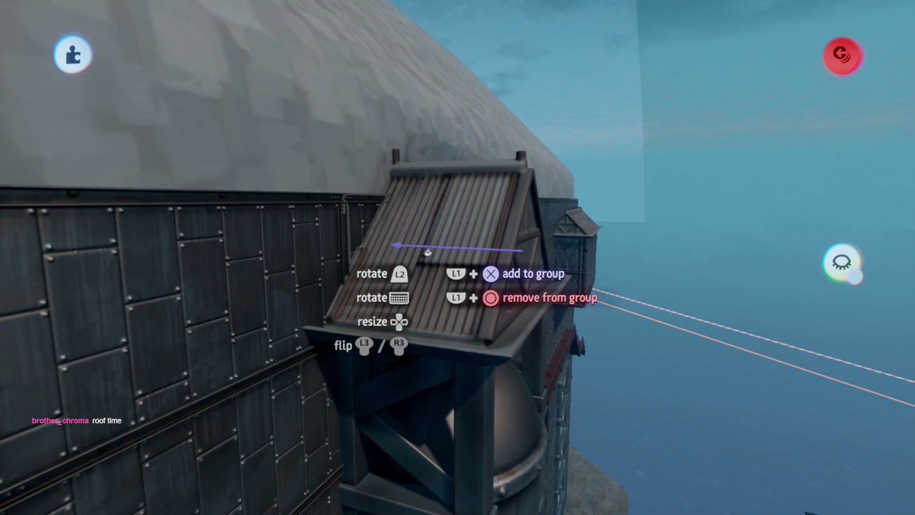
left_click_drag(430, 252, 460, 267)
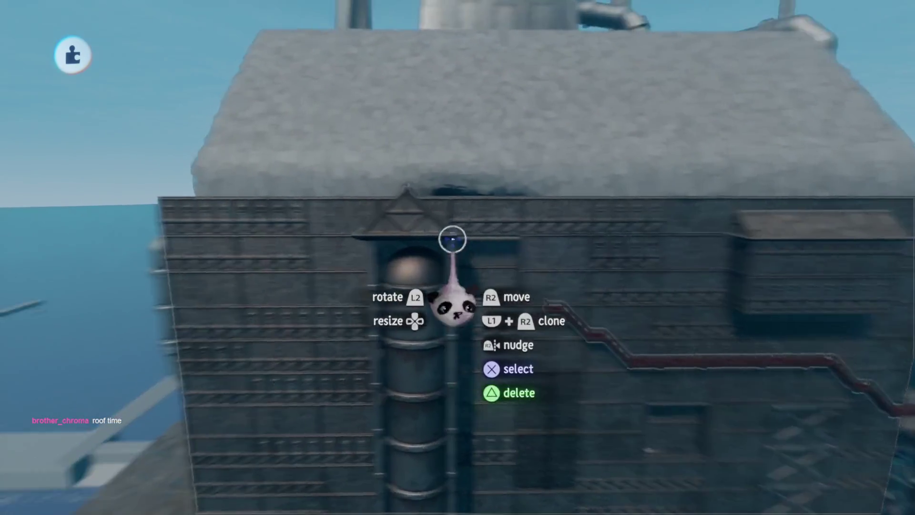
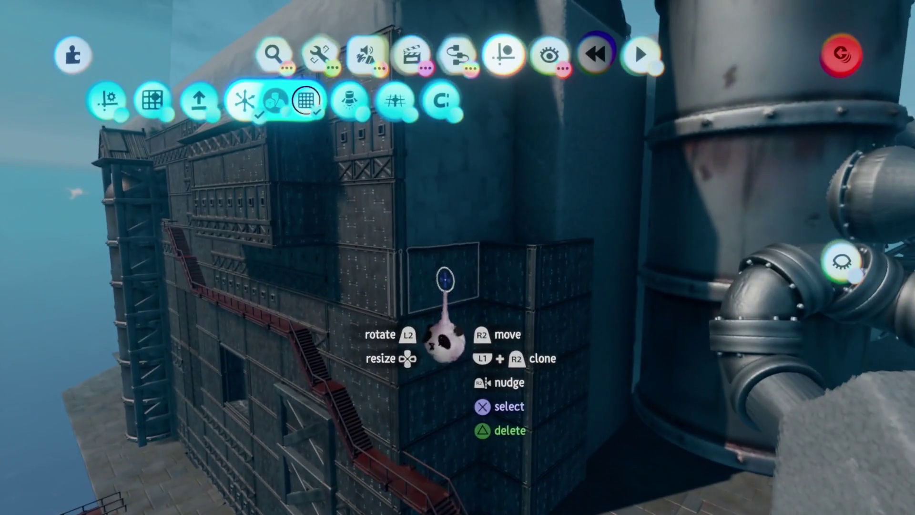
Clone the riveted metal panel section onto the bare wall above, then delete a stray top-row panel
left_click(445, 280)
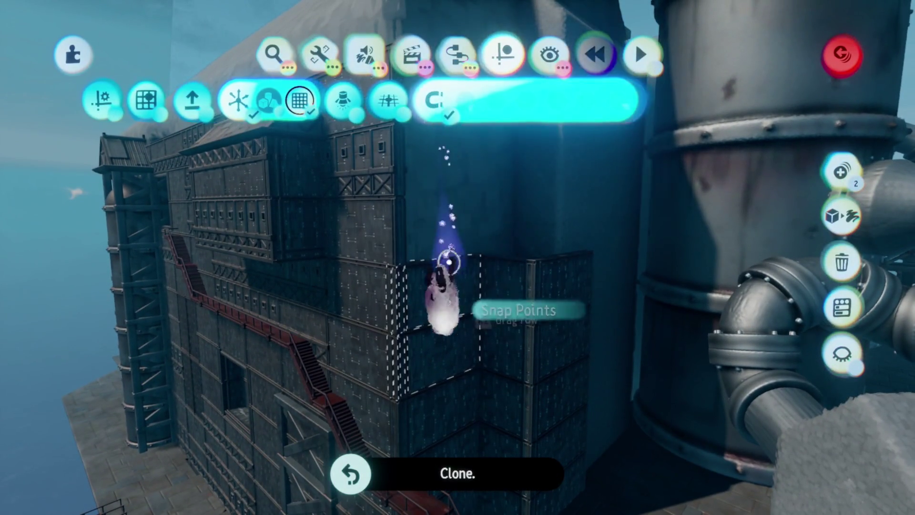
left_click(451, 237)
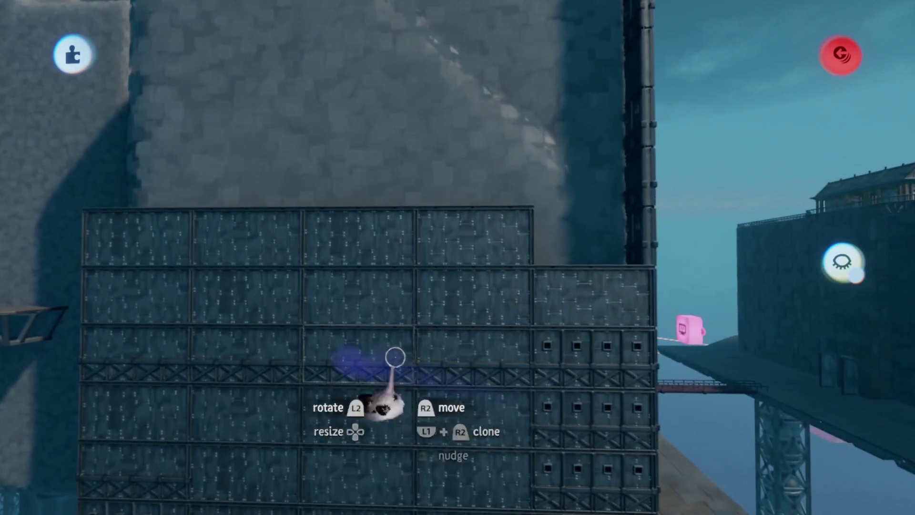
key("Delete")
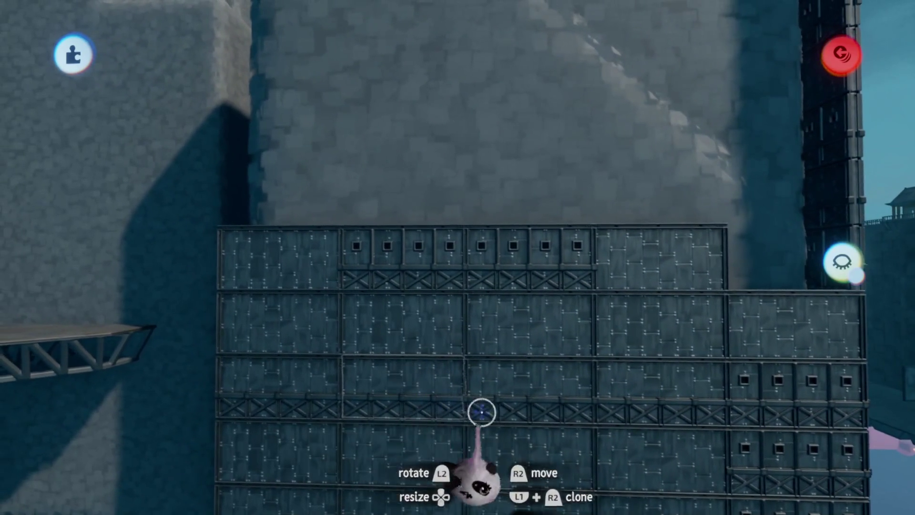
Clone panel rows up the wall and move a window row to the top-left
mouse_move(498, 361)
left_mouse_down()
mouse_move(511, 204)
mouse_move(458, 245)
mouse_move(434, 143)
left_mouse_up()
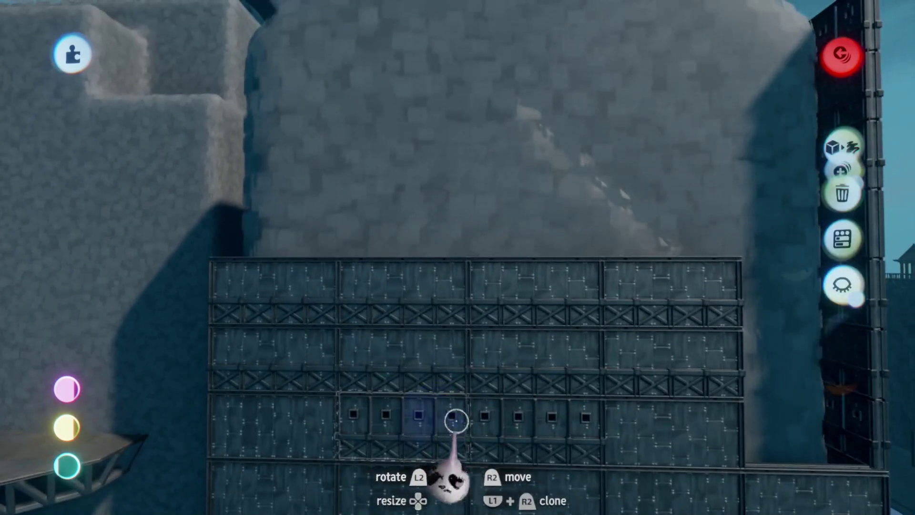
left_click_drag(454, 420, 505, 245)
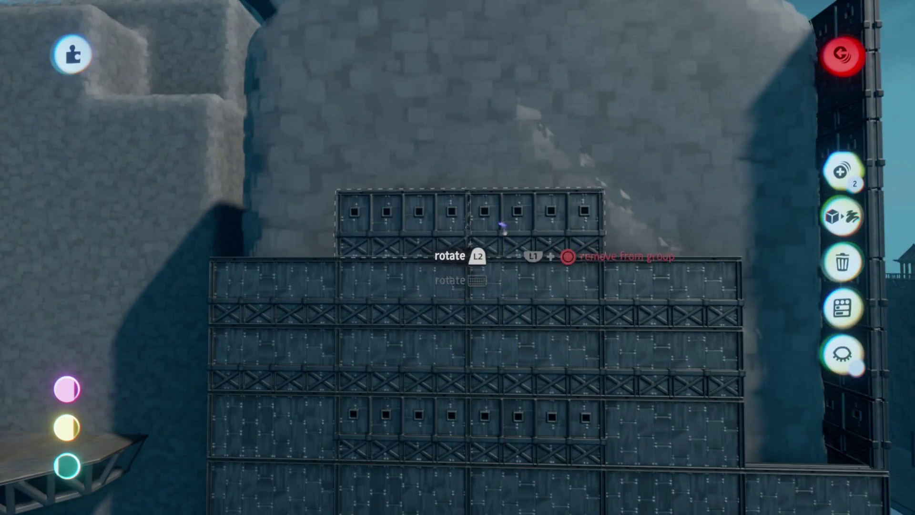
mouse_move(279, 341)
left_mouse_down()
mouse_move(286, 248)
mouse_move(688, 219)
mouse_move(542, 286)
mouse_move(477, 358)
left_mouse_up()
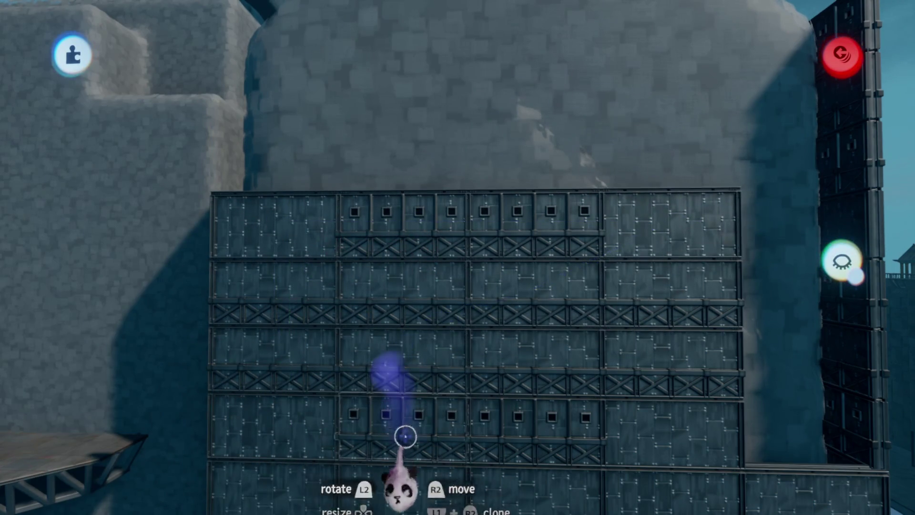
left_click(527, 435)
mouse_move(527, 436)
left_mouse_down()
mouse_move(395, 160)
mouse_move(405, 143)
mouse_move(409, 159)
mouse_move(682, 162)
mouse_move(658, 183)
left_mouse_up()
Copy a panel row to the top corners, rotate it, and drop it into the right-edge gap
left_click(292, 221)
mouse_move(292, 221)
left_mouse_down()
mouse_move(329, 190)
mouse_move(419, 163)
mouse_move(713, 180)
mouse_move(572, 144)
left_mouse_up()
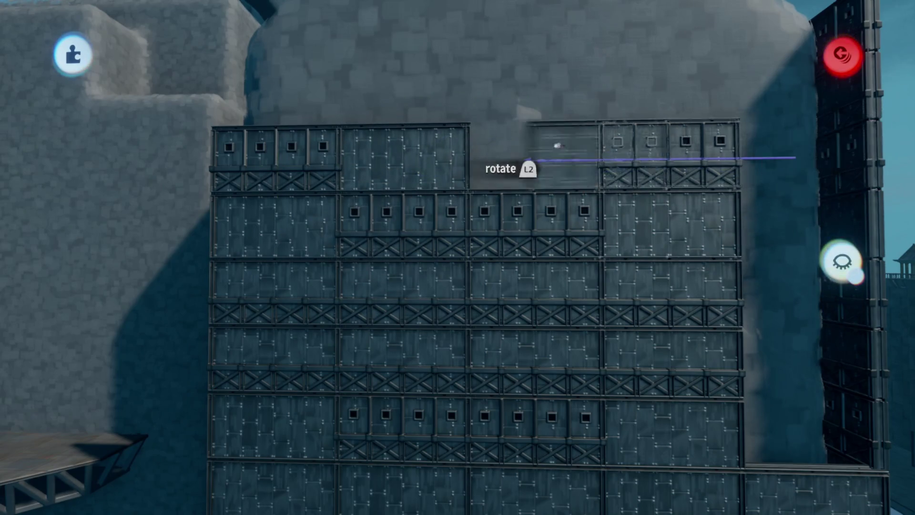
mouse_move(419, 171)
left_mouse_down()
mouse_move(567, 125)
mouse_move(572, 155)
left_mouse_up()
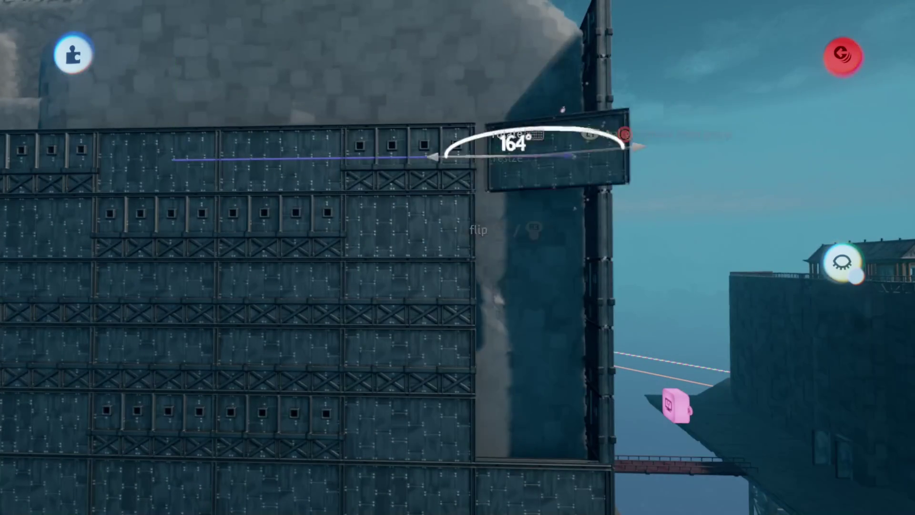
left_click_drag(514, 156, 532, 168)
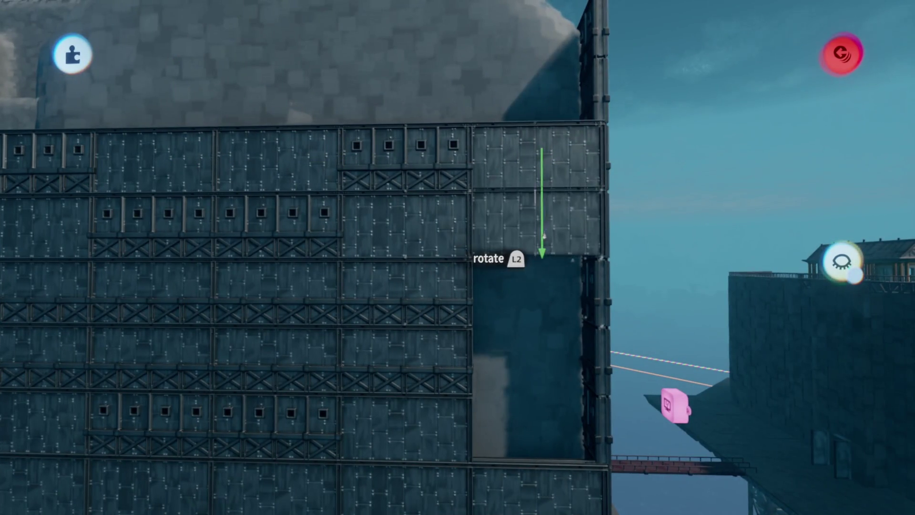
left_click_drag(536, 303, 534, 373)
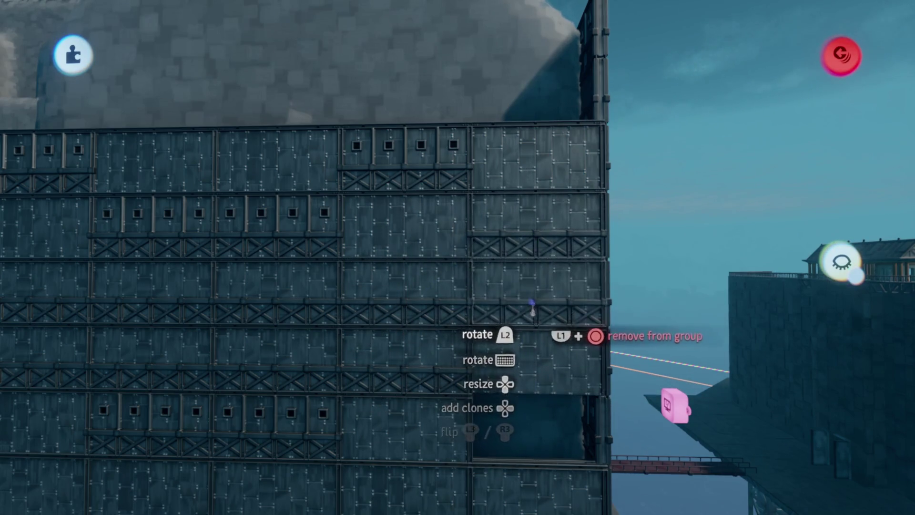
scroll(532, 307, "down", 5)
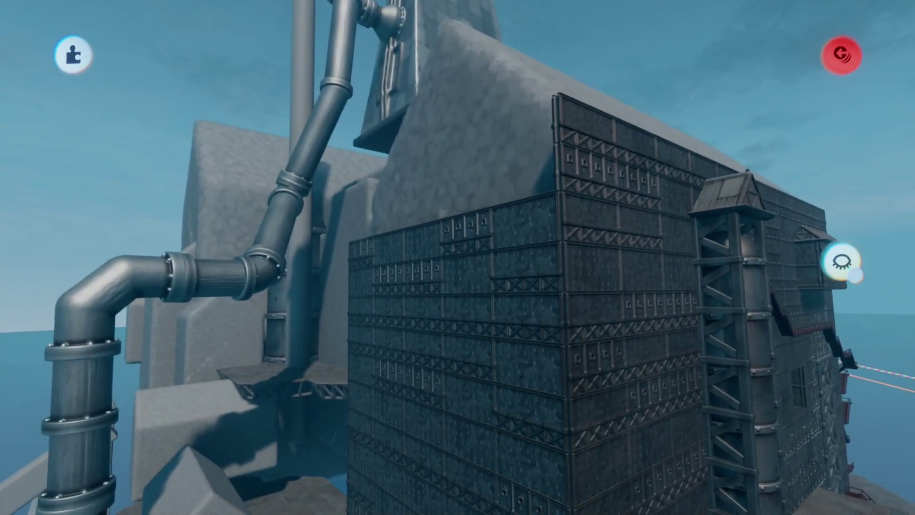
Rotate a cross-braced panel to 184° and place it along the wall's top edge
scroll(458, 258, "up", 5)
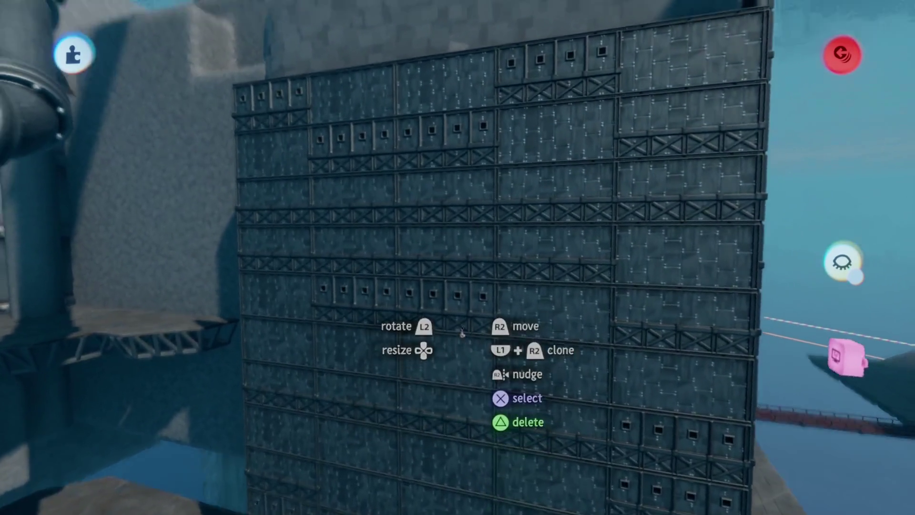
scroll(461, 333, "down", 5)
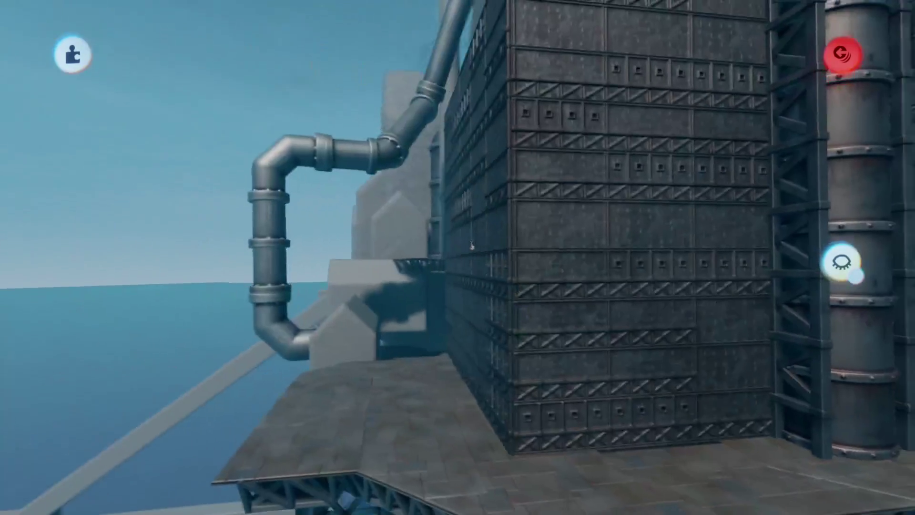
scroll(471, 246, "up", 5)
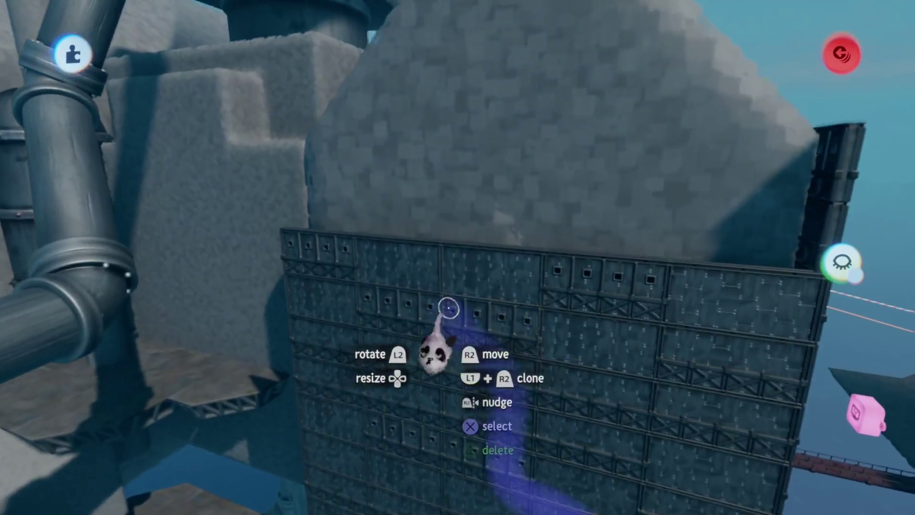
scroll(446, 303, "down", 3)
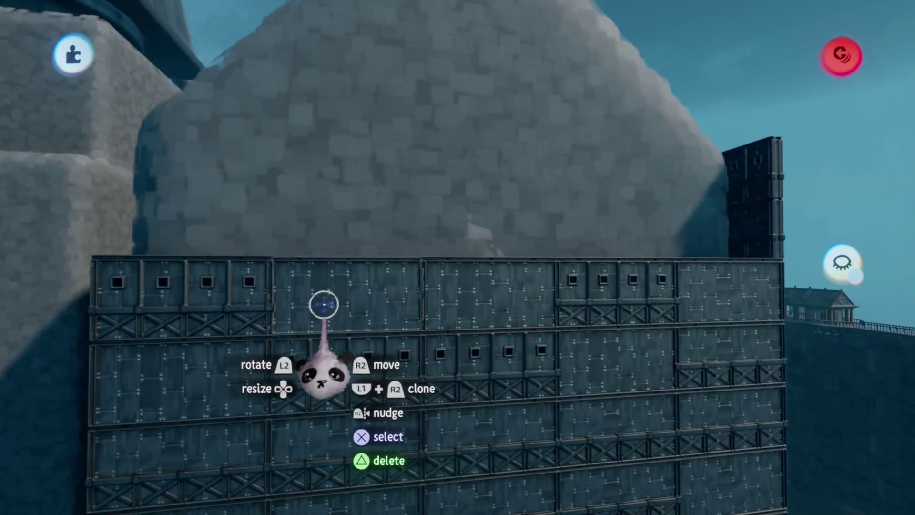
mouse_move(198, 310)
left_mouse_down()
mouse_move(235, 86)
mouse_move(381, 224)
left_mouse_up()
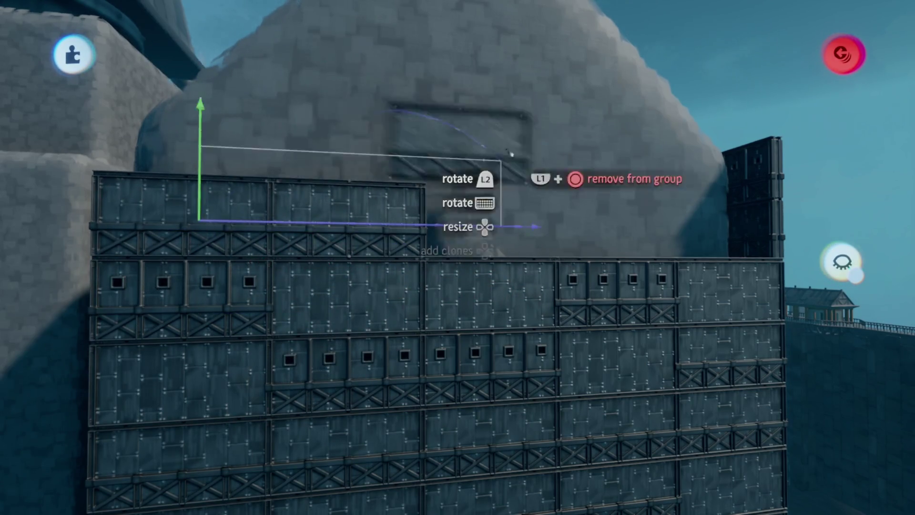
mouse_move(634, 228)
left_mouse_down()
mouse_move(515, 272)
mouse_move(571, 220)
left_mouse_up()
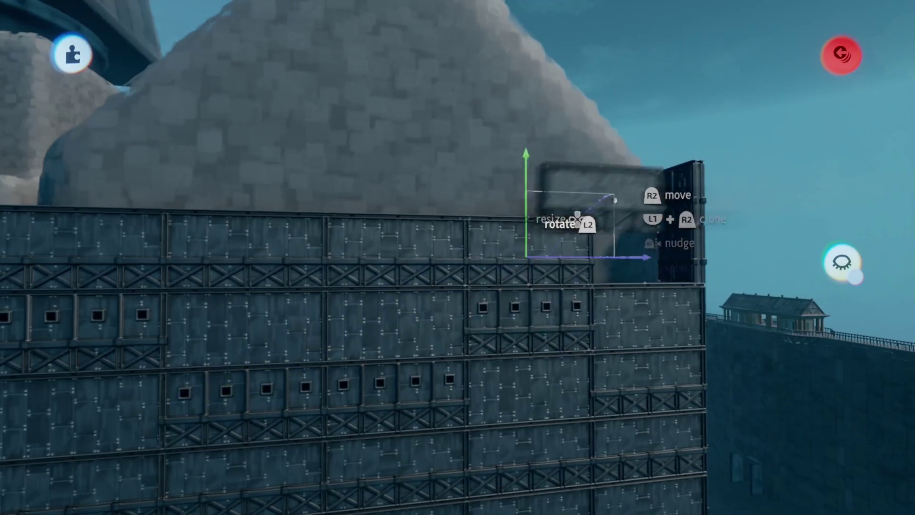